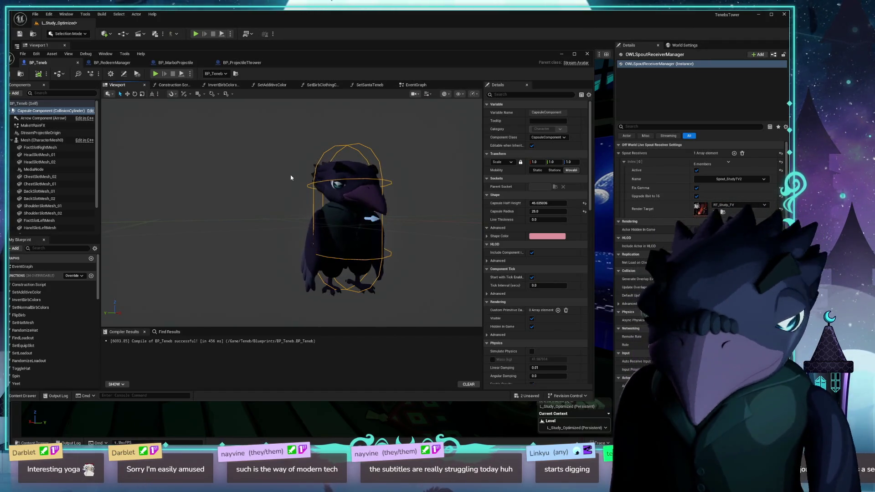
- Turn off Hidden in Game on the Capsule Component and select Mesh (CharacterMesh0) to show its transform
click(531, 326)
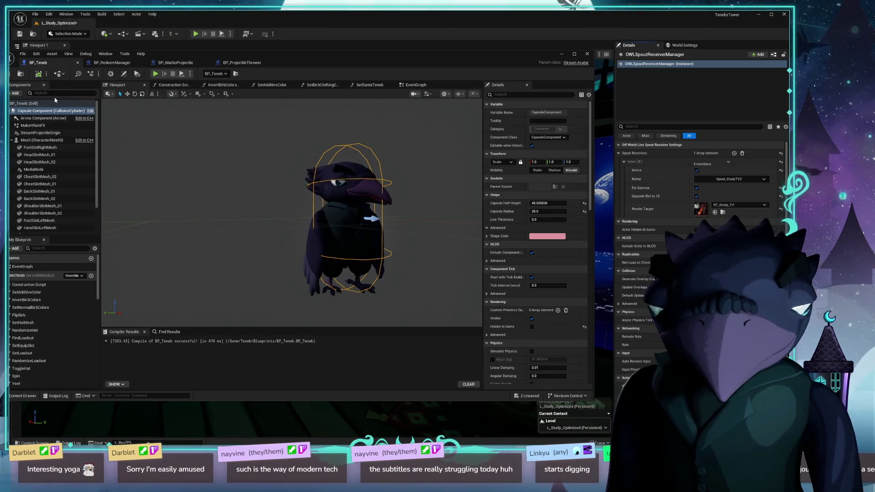
mouse_move(175, 52)
mouse_down()
mouse_move(371, 127)
mouse_move(378, 314)
mouse_move(371, 306)
mouse_up()
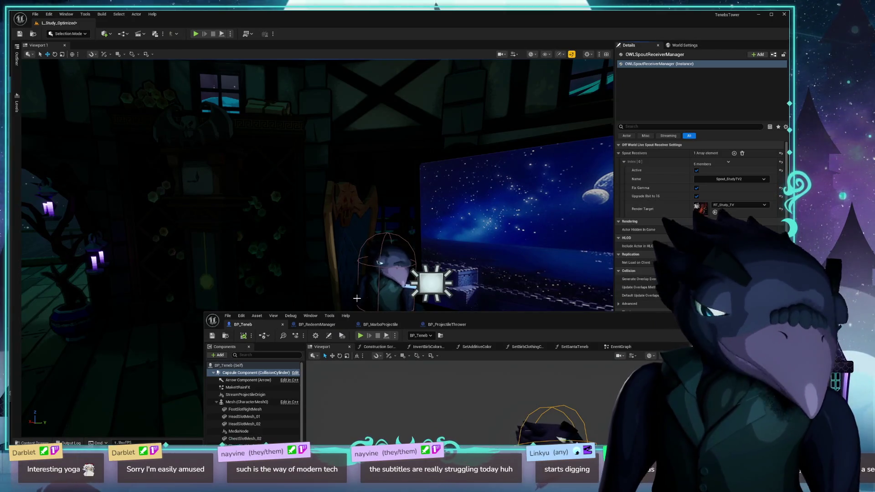
mouse_move(413, 319)
mouse_down()
mouse_move(293, 172)
mouse_move(354, 113)
mouse_move(405, 284)
mouse_up()
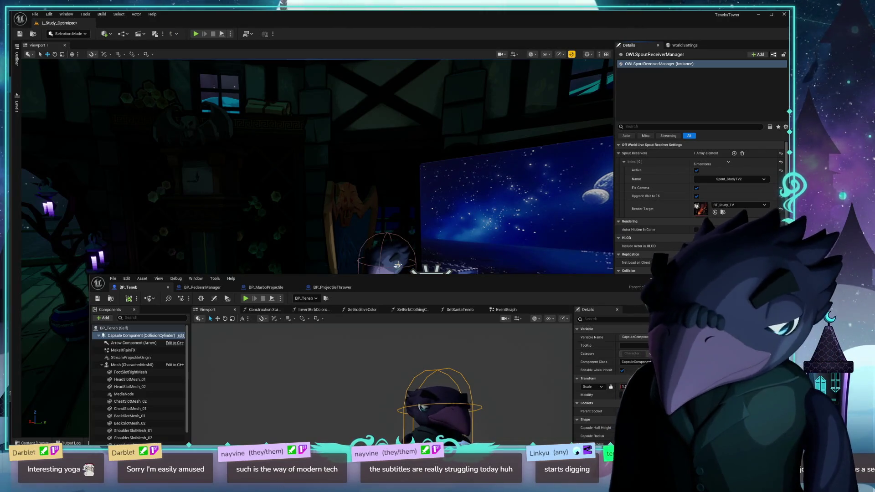
click(137, 364)
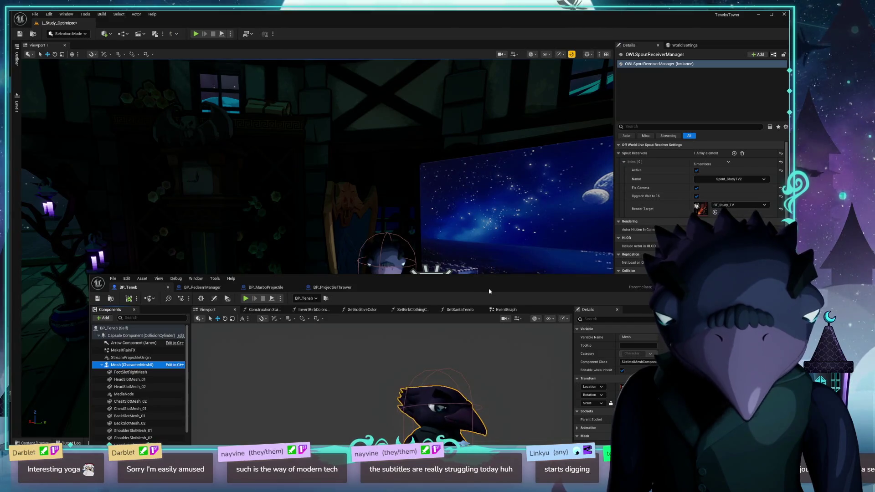
drag(488, 292, 451, 162)
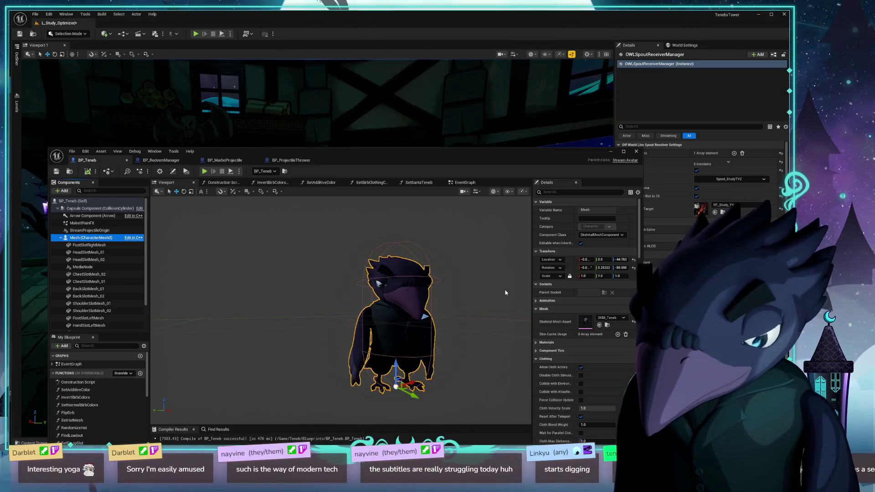
right_click(553, 254)
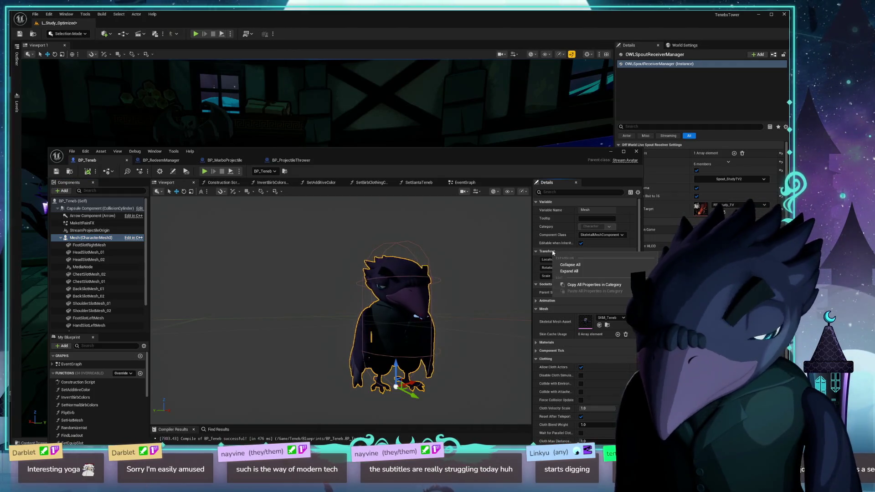
click(539, 158)
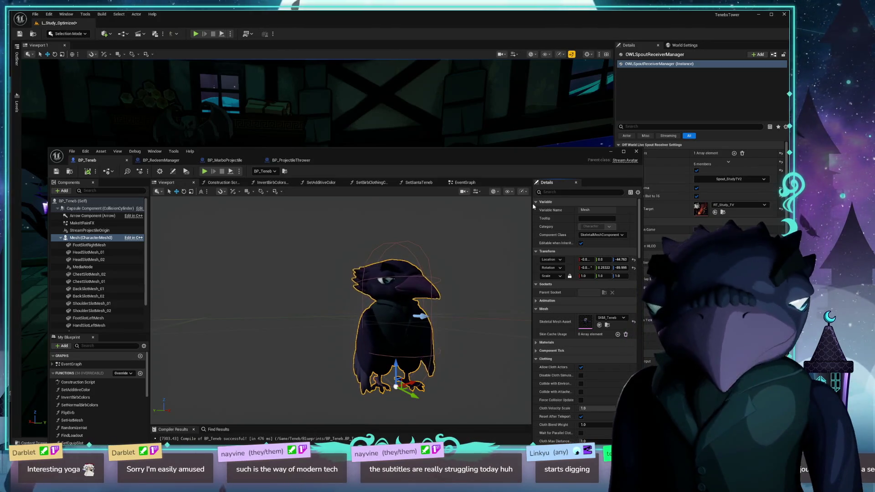
- Dismiss the Transform context menu and add a new variable under My Blueprint's Variables
right_click(574, 252)
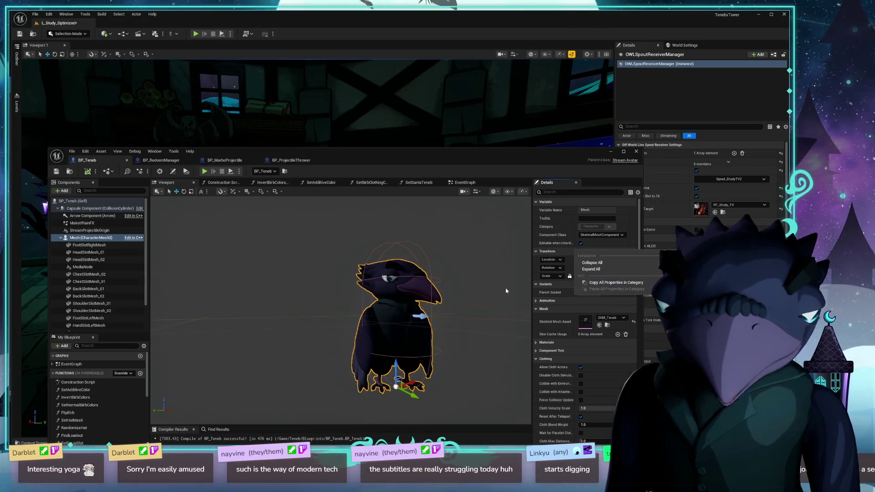
click(491, 157)
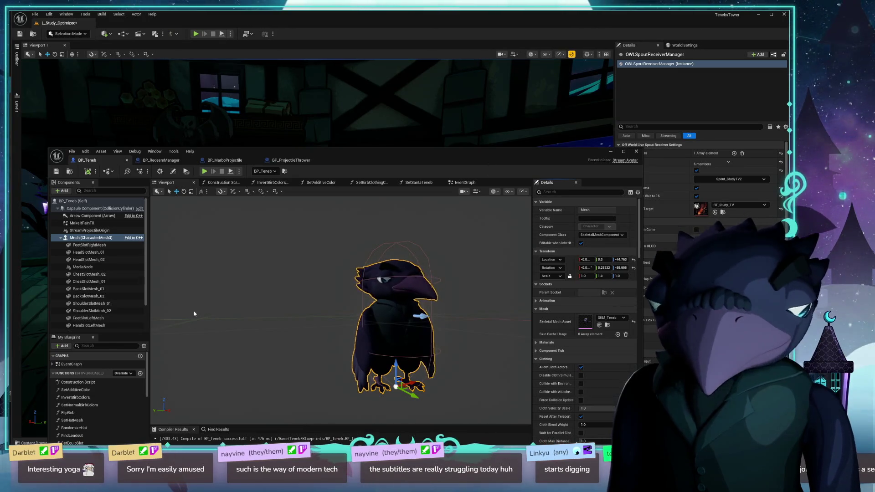
scroll(144, 283, down, 2)
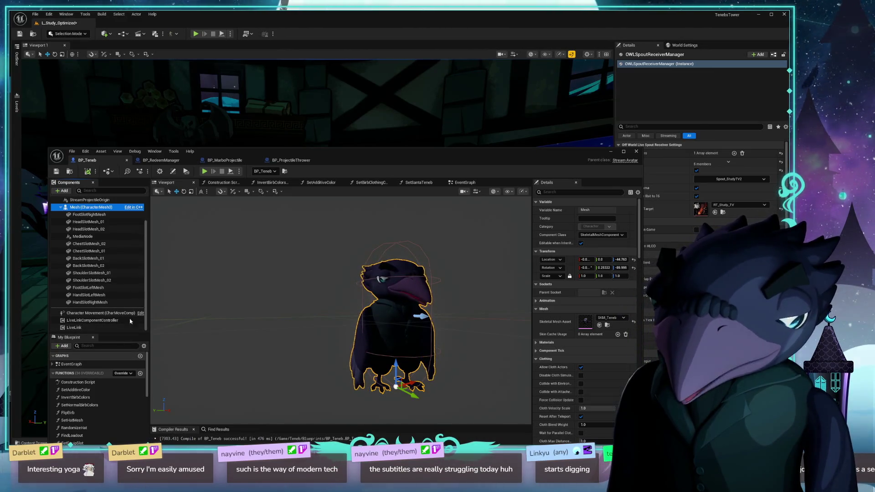
drag(365, 151, 370, 47)
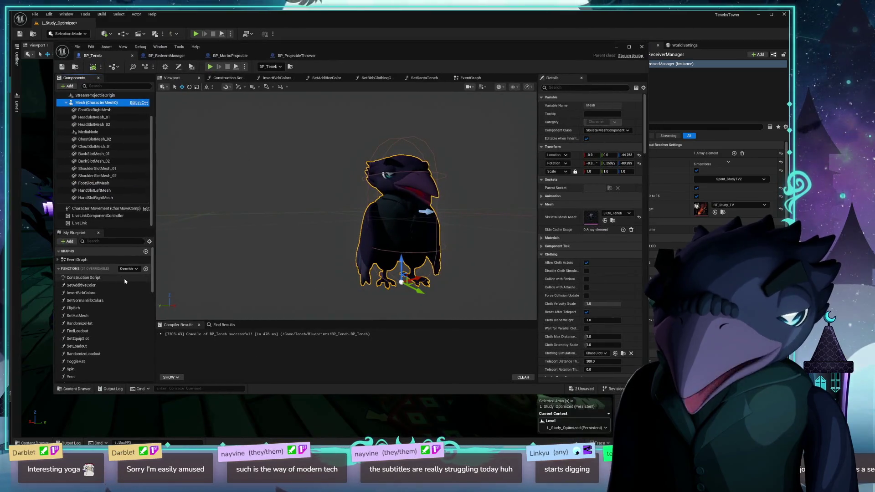
scroll(125, 281, down, 10)
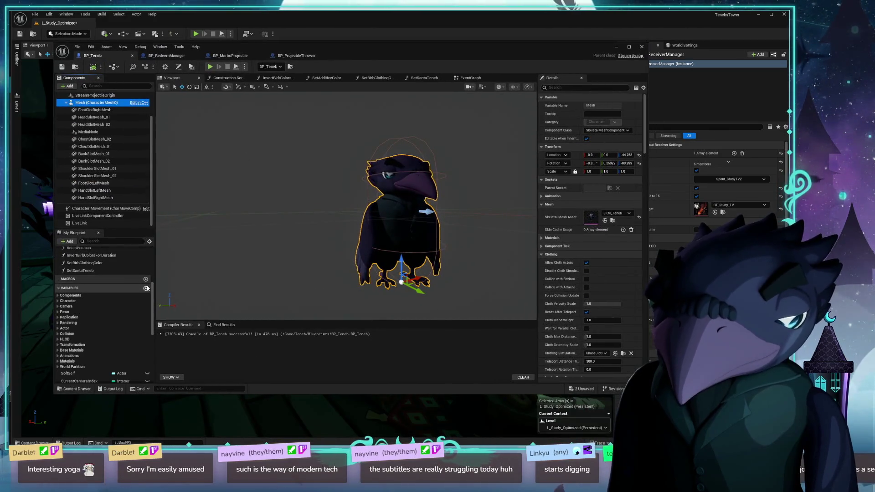
click(146, 288)
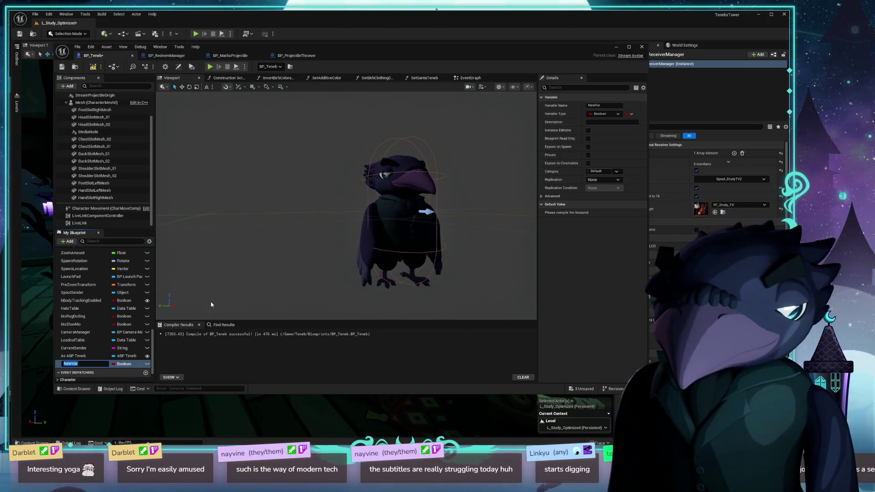
- Name the variable CharacterMeshDefaultTransform, set its type to Transform, and compile BP_Teneb
text(CharacterMesh)
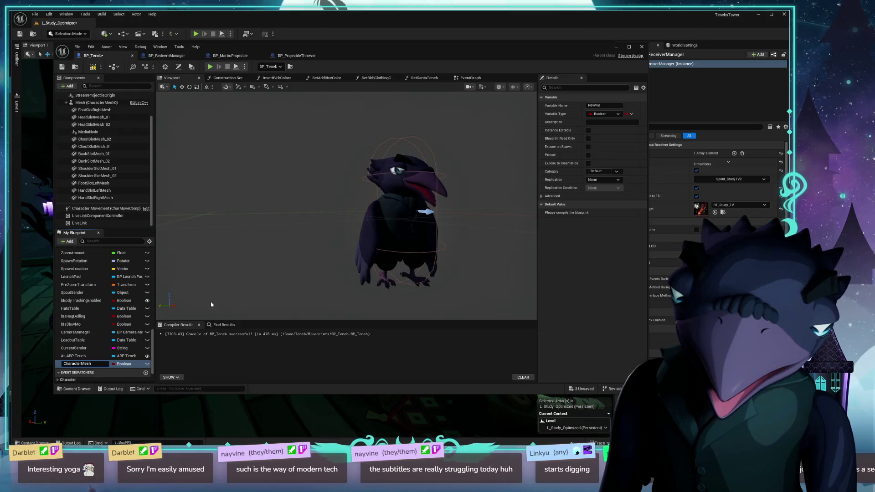
text(MeshDefaultTransform)
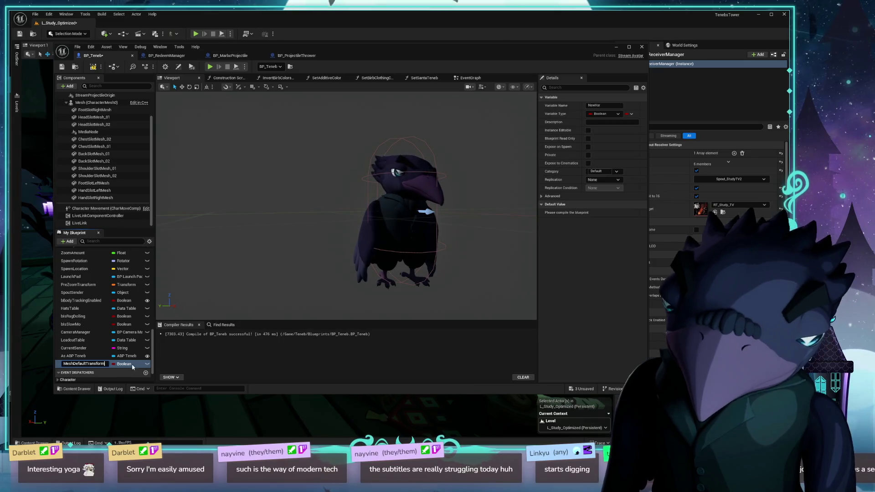
key(Return)
click(124, 364)
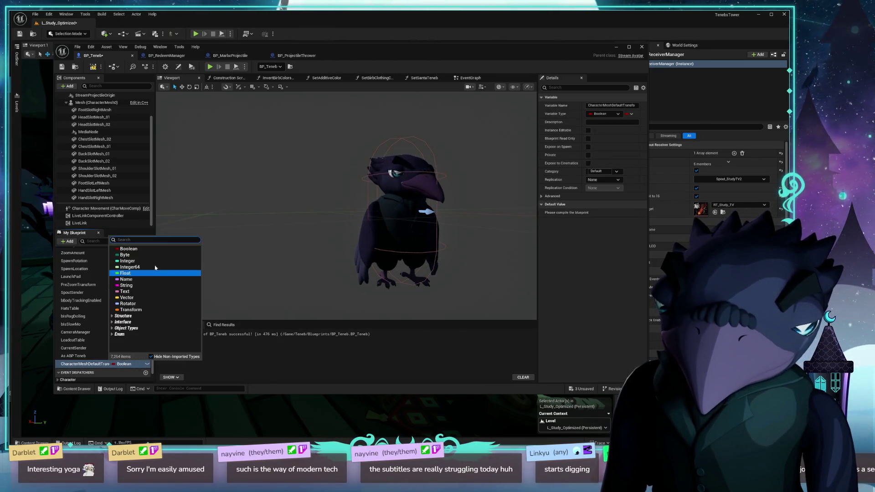
click(139, 310)
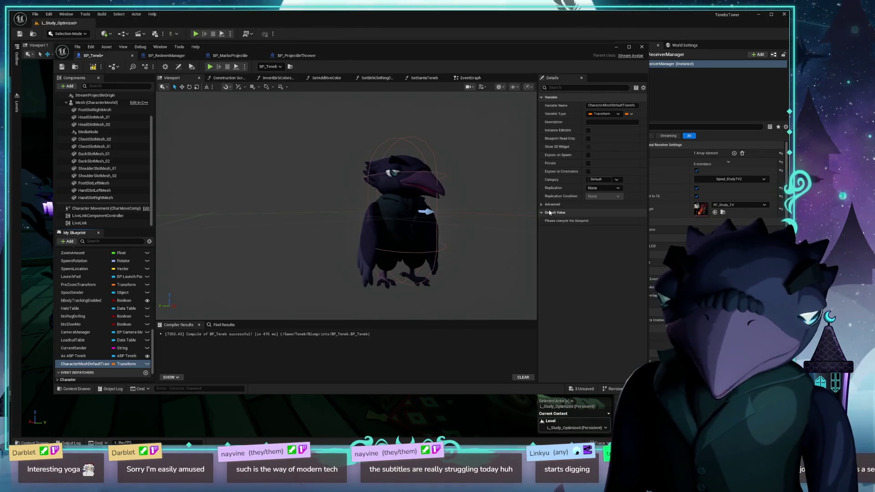
click(93, 68)
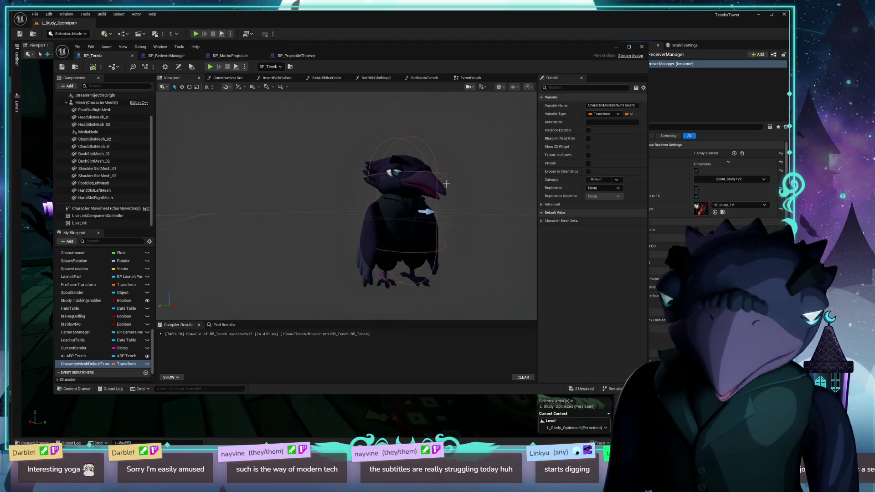
- Paste the Mesh component's copied transform into CharacterMeshDefaultTransform's Default Value
click(541, 221)
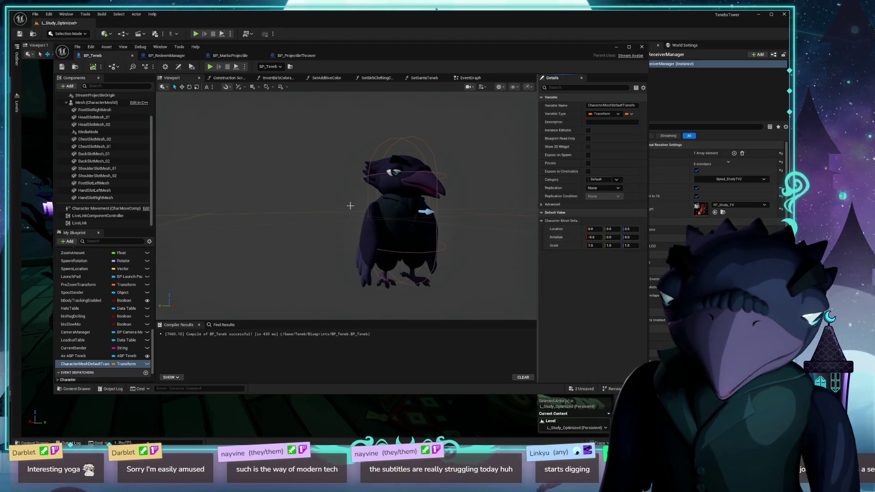
scroll(104, 131, up, 2)
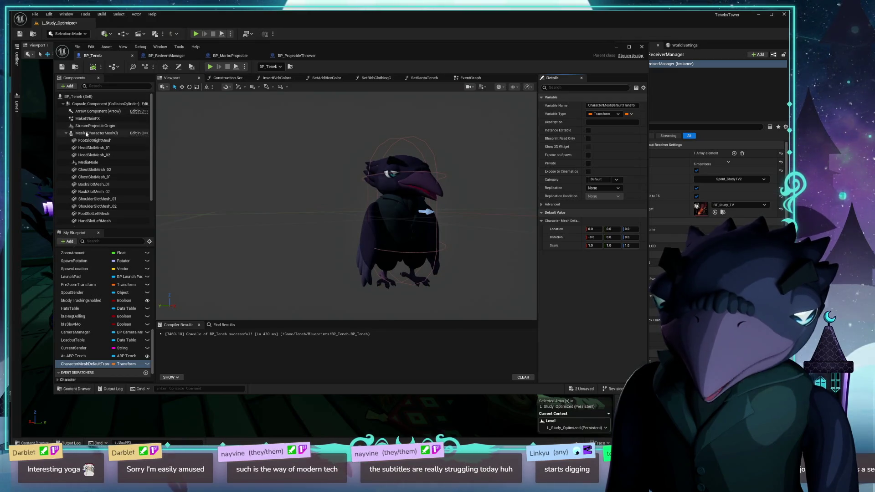
click(93, 133)
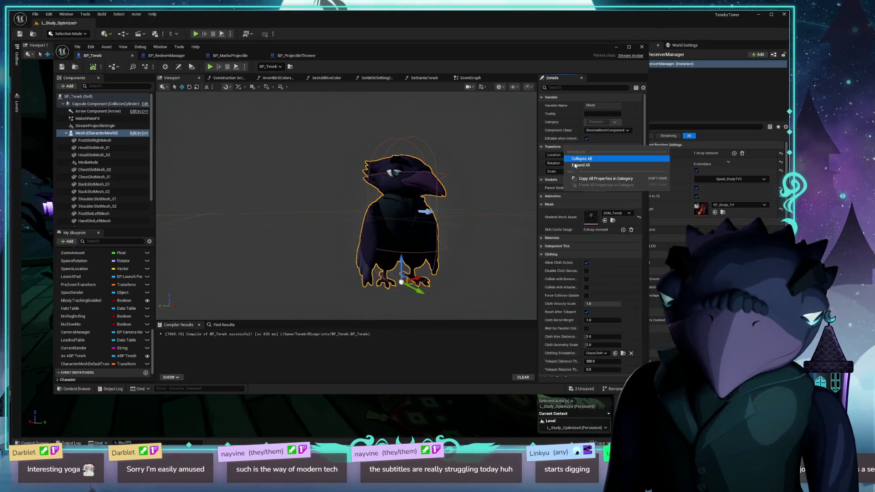
scroll(91, 305, down, 2)
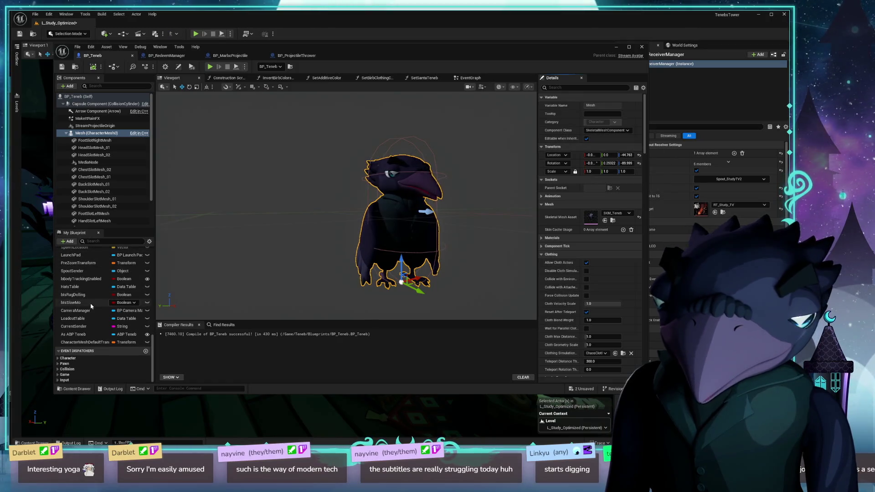
click(100, 343)
right_click(565, 222)
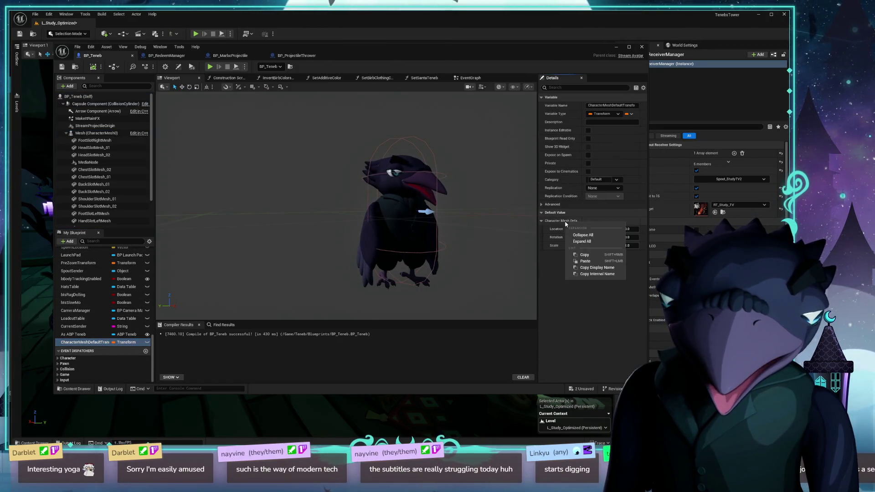
click(587, 261)
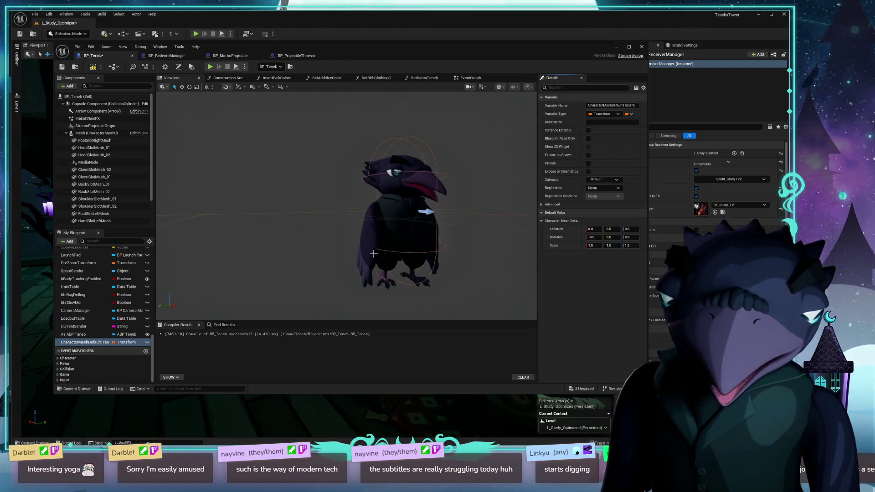
right_click(568, 221)
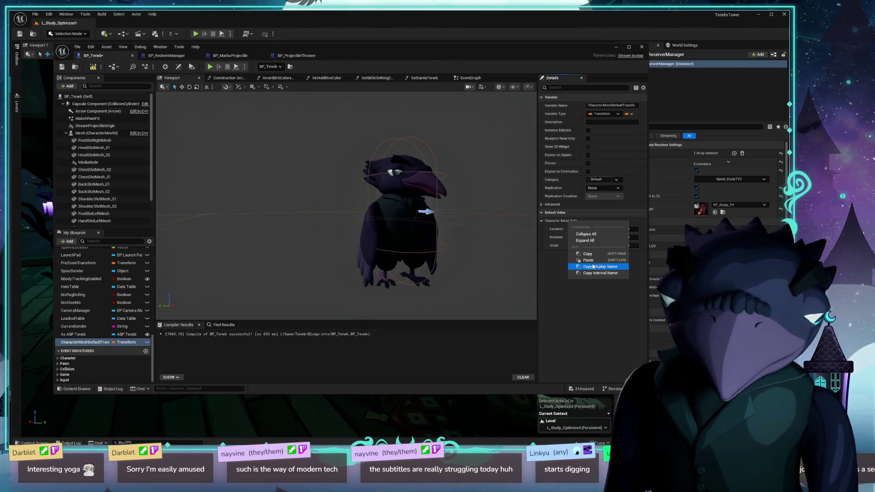
click(596, 262)
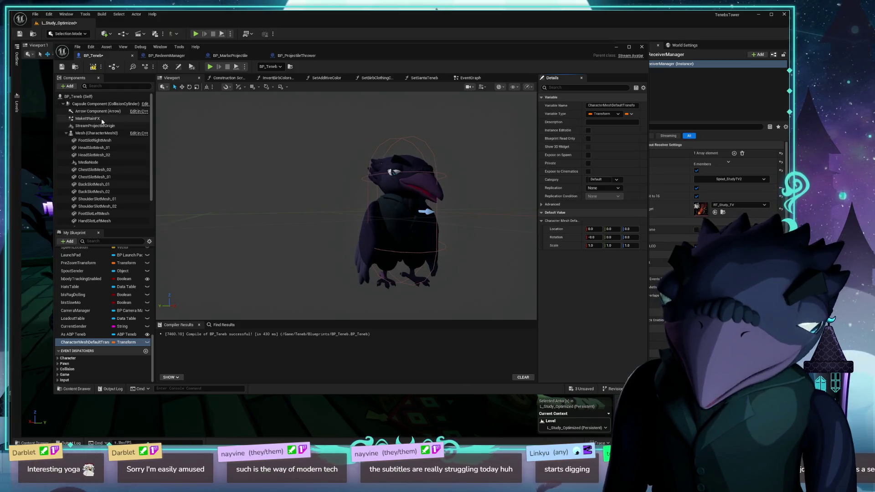
- Paste the mesh's 0, 0, -44.763 location offset into the variable's default Location
click(105, 104)
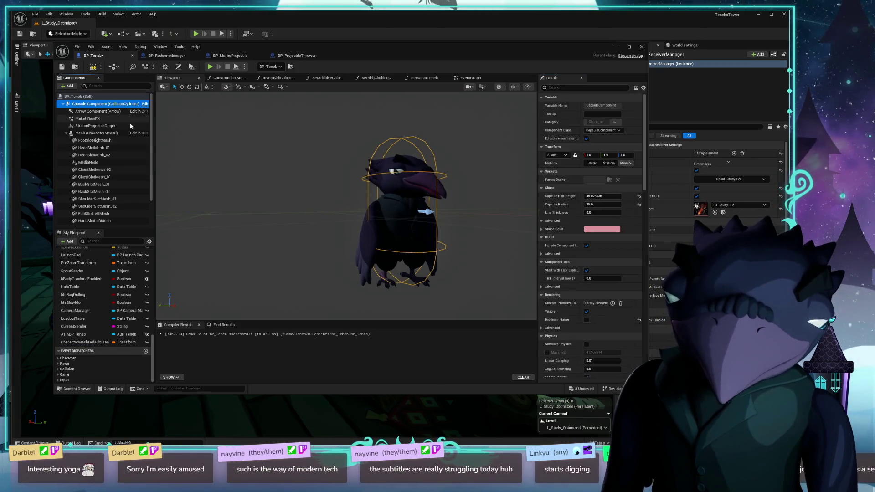
click(98, 133)
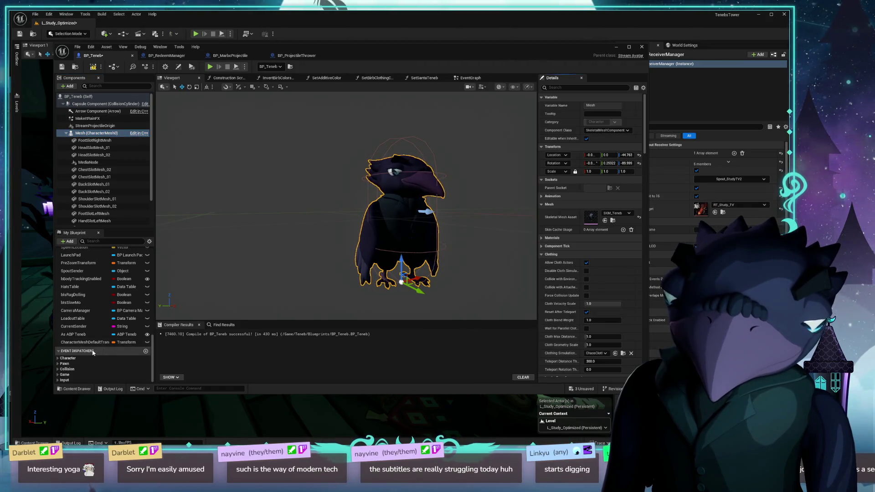
click(98, 336)
click(99, 341)
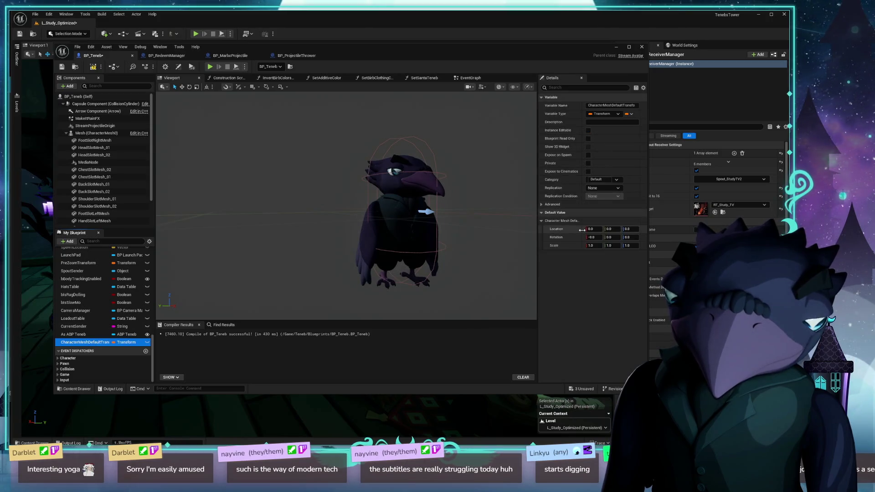
key(ctrl+v)
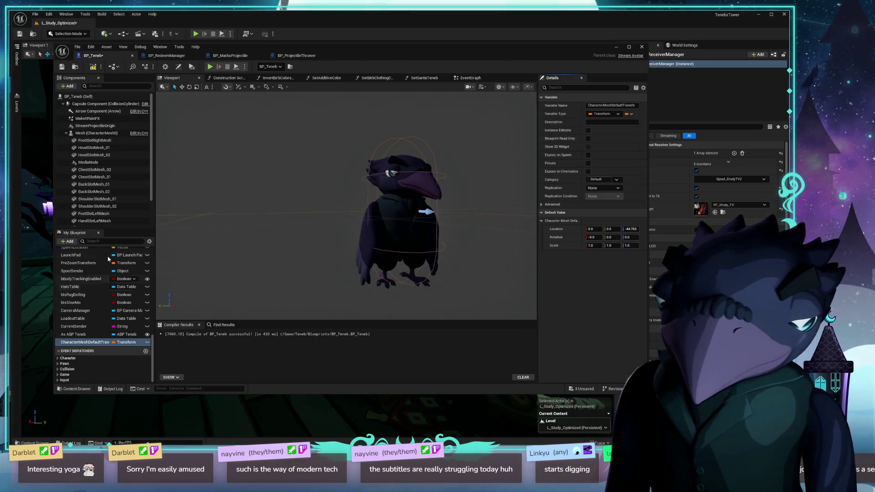
click(96, 134)
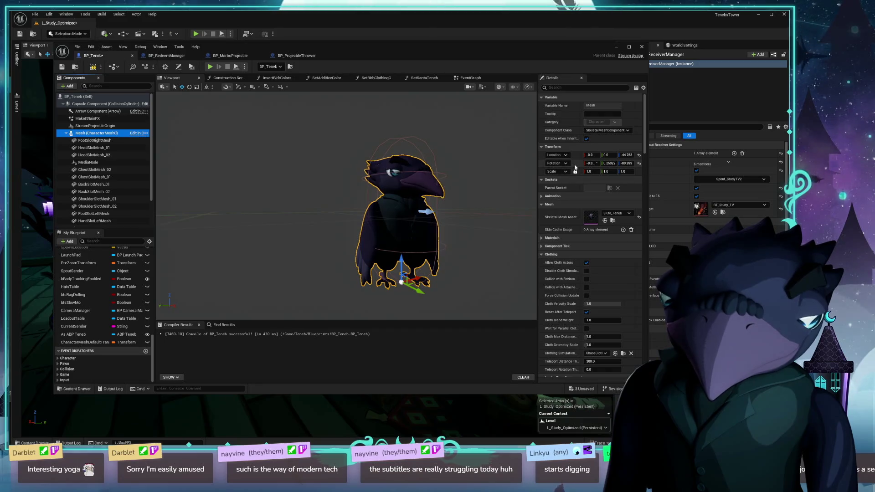
- Paste the mesh rotation 0, 0.25322, -89.999 into the variable's default Rotation and compile
click(86, 342)
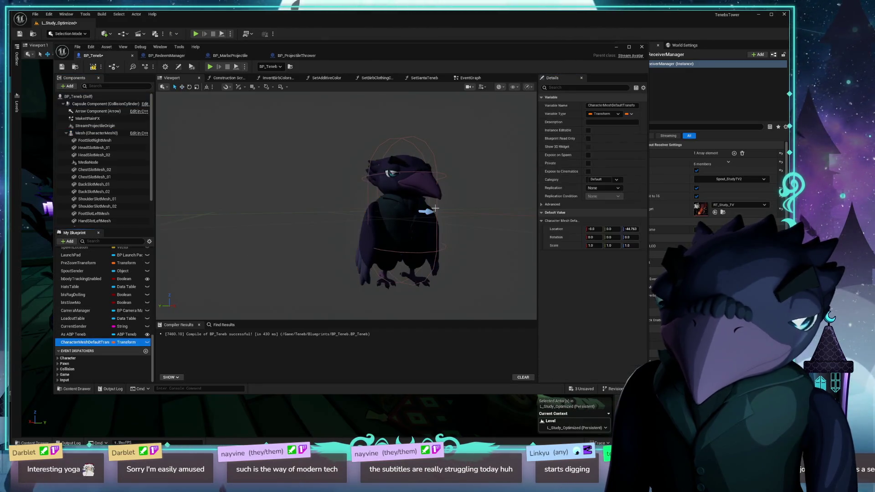
shift+click(556, 237)
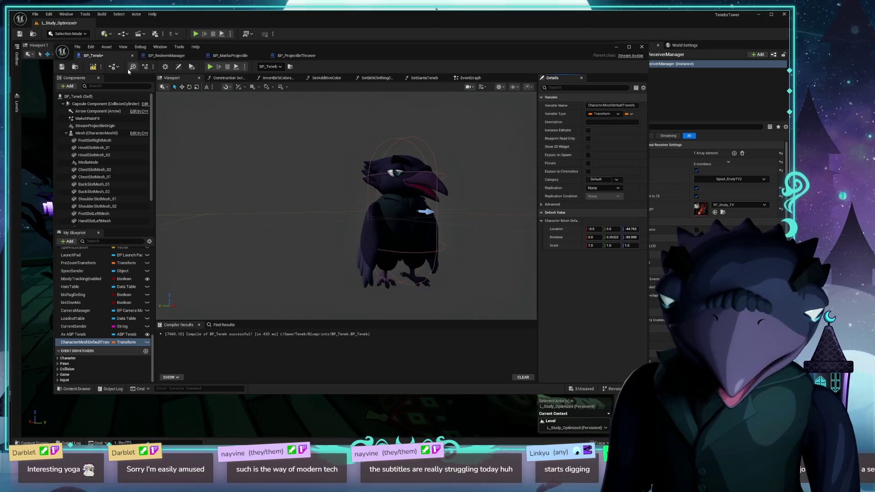
click(93, 67)
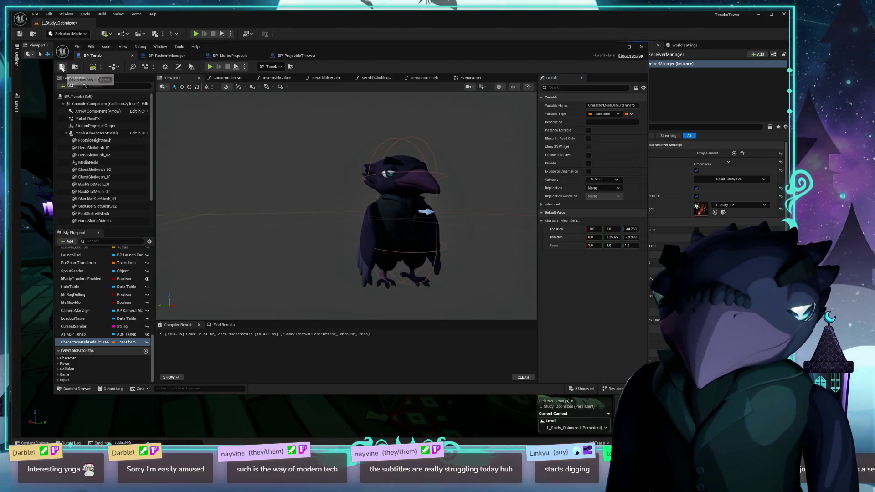
click(62, 66)
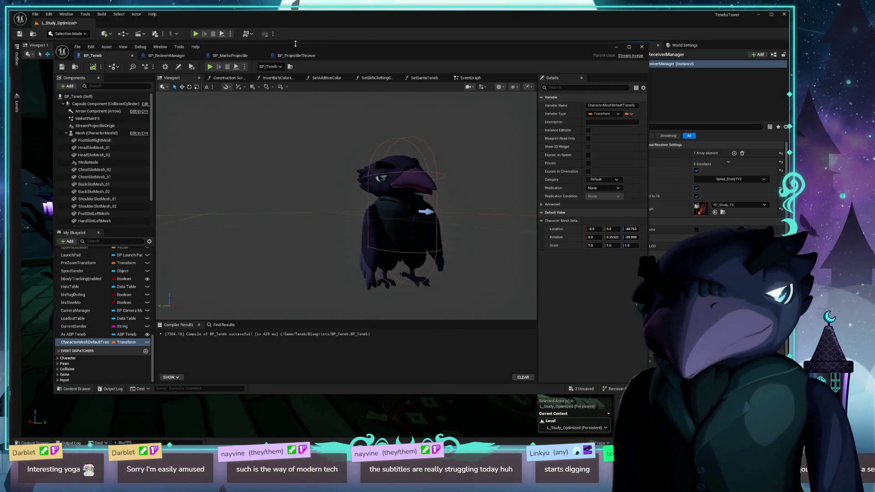
click(188, 57)
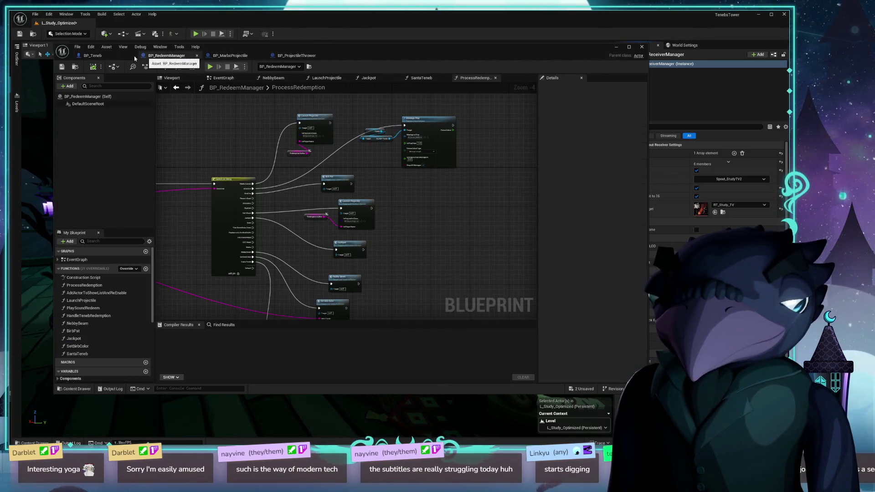
- In BP_Teneb's EventGraph, spread out the Uprock Toggle nodes and add a Capsule Component reference
click(100, 55)
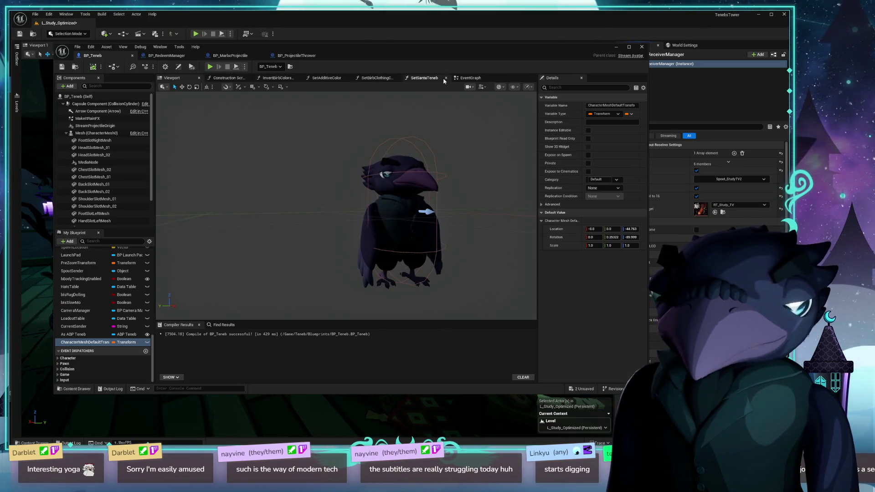
click(469, 77)
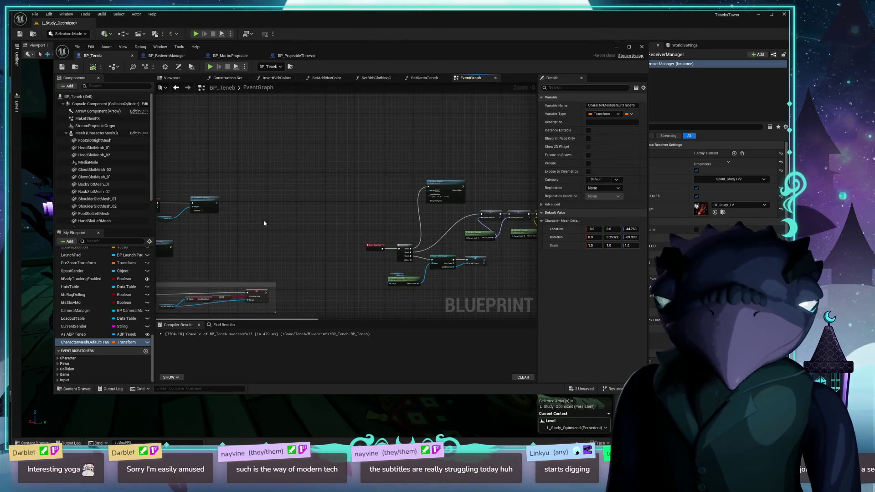
drag(264, 225, 485, 197)
scroll(322, 206, up, 4)
mouse_move(322, 207)
mouse_down()
mouse_move(216, 217)
mouse_move(225, 222)
mouse_up()
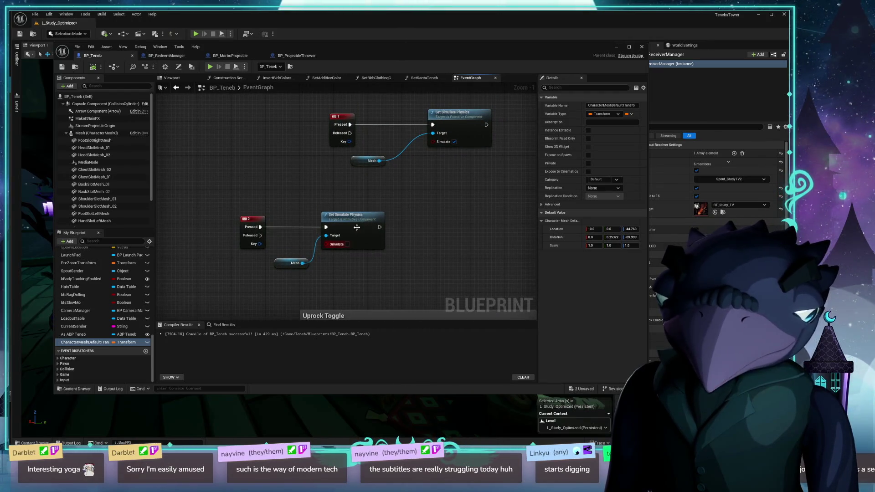
drag(373, 214, 381, 214)
drag(286, 265, 279, 290)
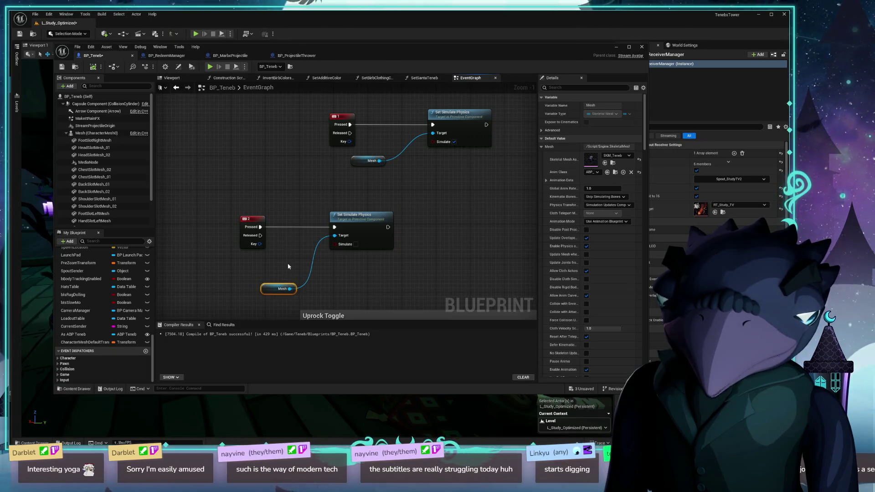
mouse_move(91, 104)
mouse_down()
mouse_move(158, 157)
mouse_move(276, 281)
mouse_move(346, 291)
mouse_move(335, 235)
mouse_up()
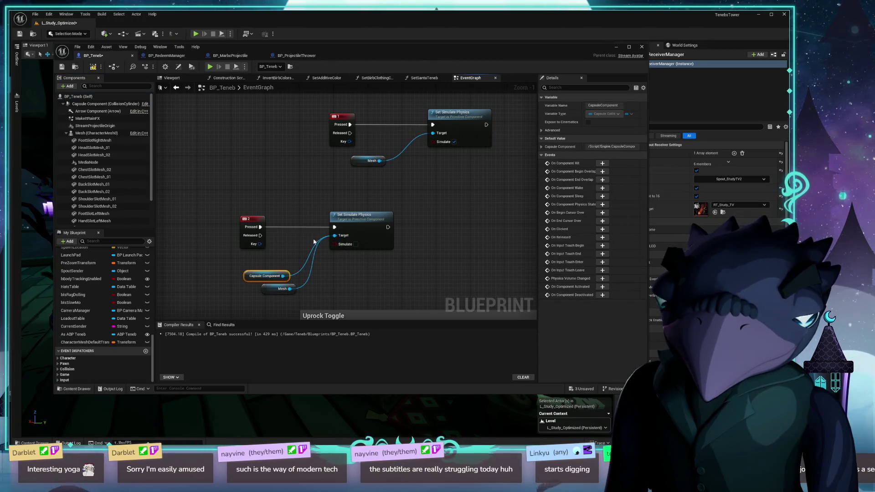
- Duplicate the Capsule Component node, wire it into the upper Set Simulate Physics Target, and shift the Mesh nodes right
key(ctrl+c)
key(ctrl+v)
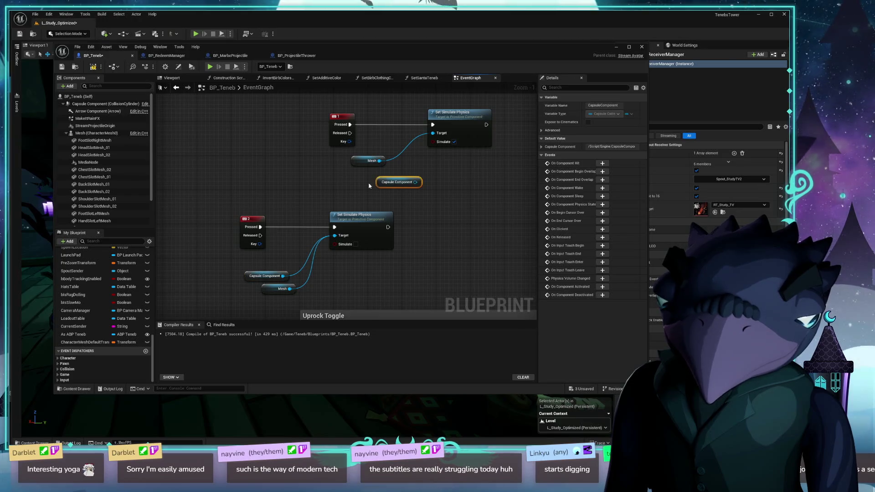
mouse_move(368, 161)
mouse_down()
mouse_move(401, 211)
mouse_move(350, 161)
mouse_up()
mouse_move(396, 212)
mouse_down()
mouse_move(367, 165)
mouse_move(439, 134)
mouse_up()
drag(447, 195, 388, 202)
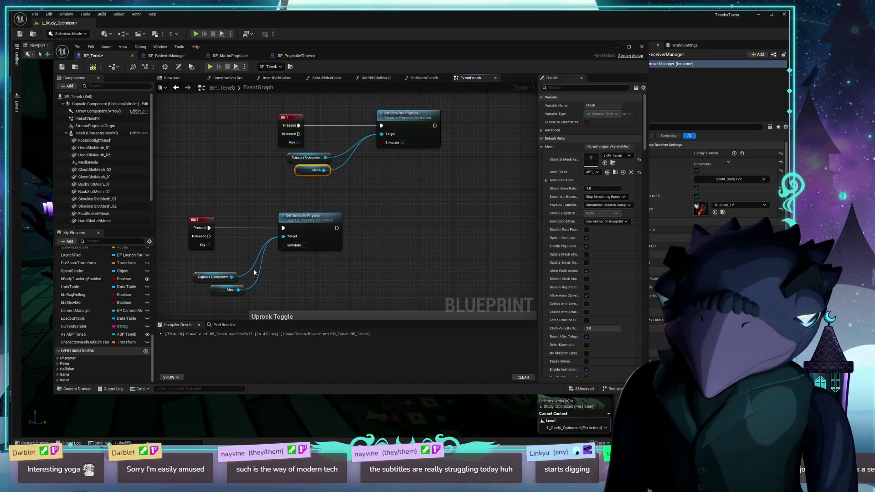
ctrl+click(227, 290)
mouse_move(220, 294)
mouse_down()
mouse_move(330, 260)
mouse_move(284, 293)
mouse_move(235, 290)
mouse_move(395, 261)
mouse_up()
- Insert a Set Relative Transform node found via a 'set trans' search beside the physics node
text(set)
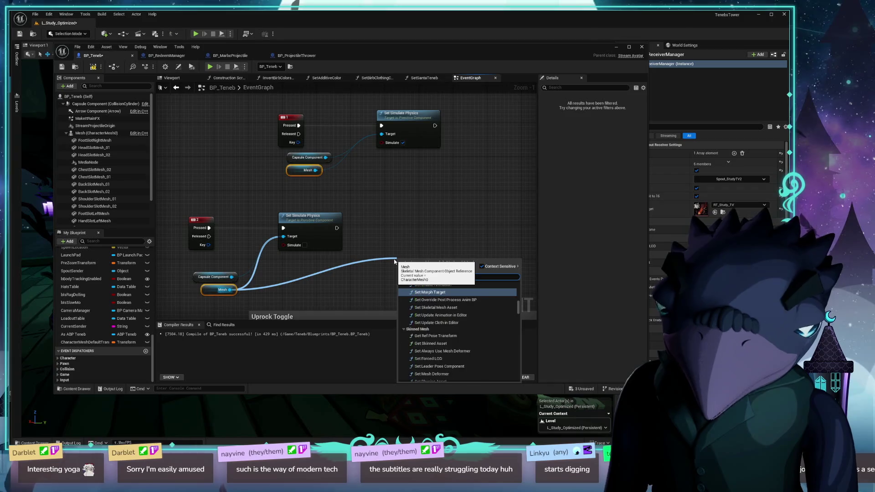
text( trans)
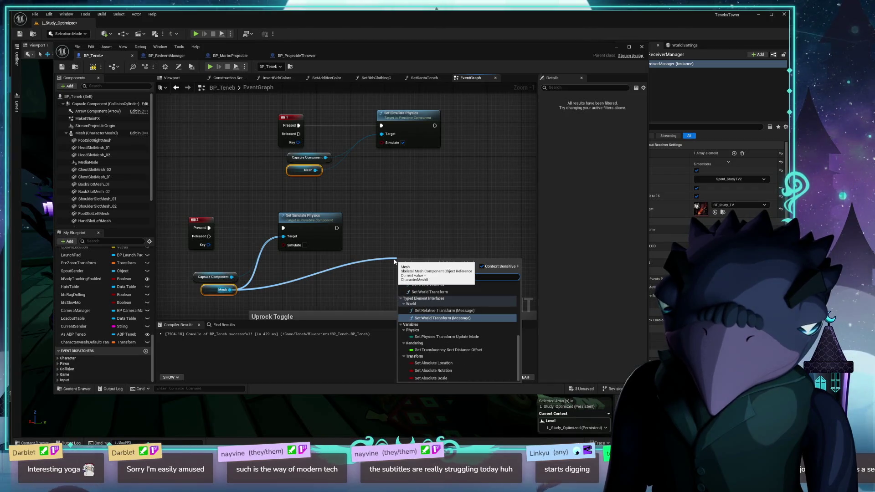
key(Up)
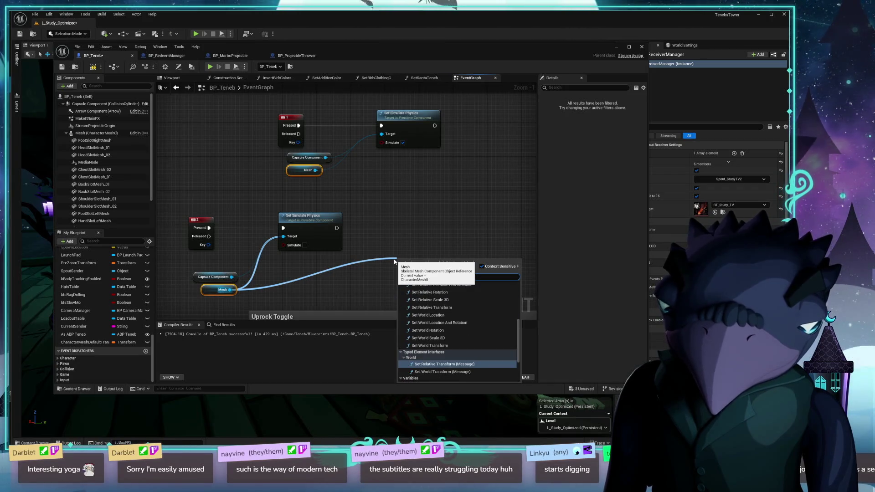
key(Return)
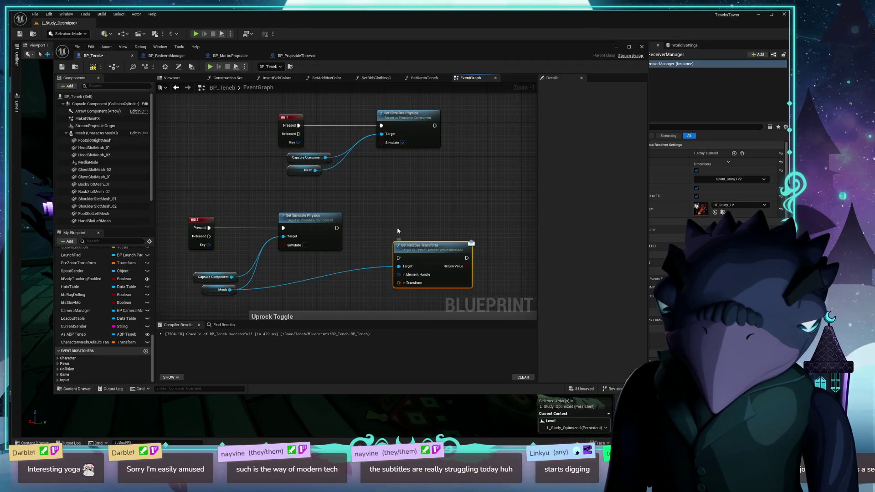
drag(457, 270, 435, 240)
scroll(435, 239, up, 1)
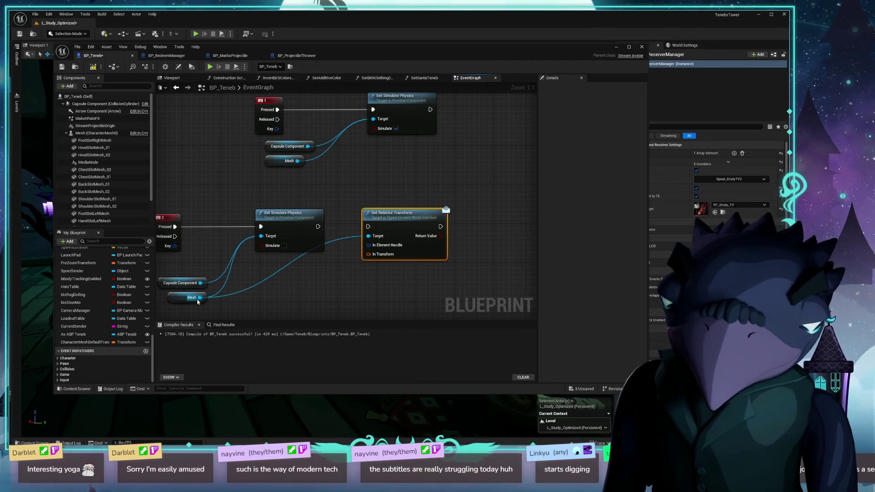
- From the Mesh pin, add the Scene Component Set Relative Transform and delete the Typed Element version
drag(199, 298, 261, 300)
text(set trans)
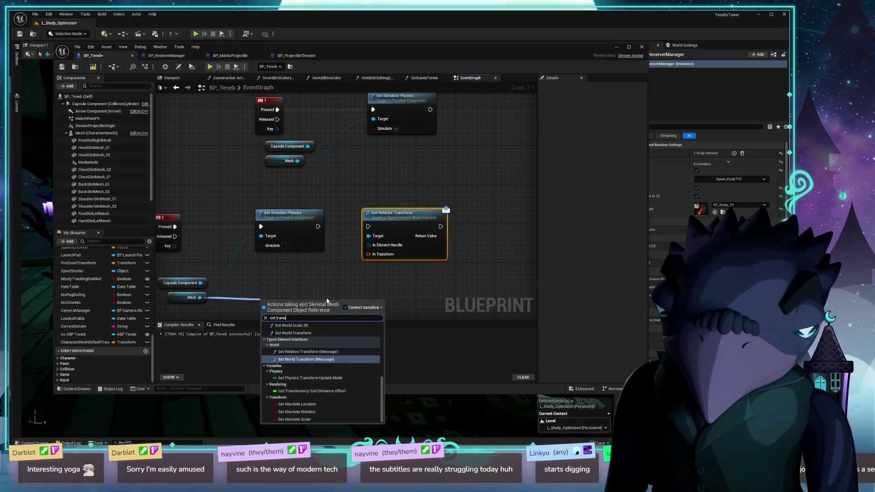
scroll(360, 367, up, 5)
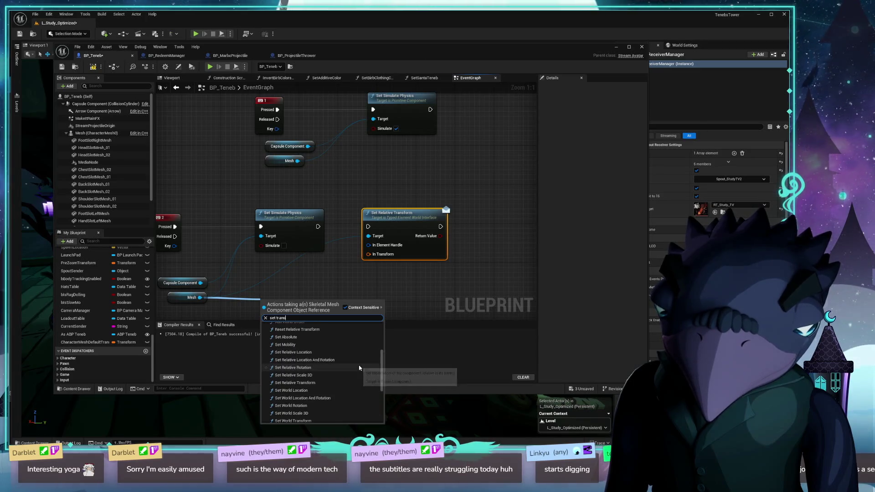
scroll(331, 390, down, 2)
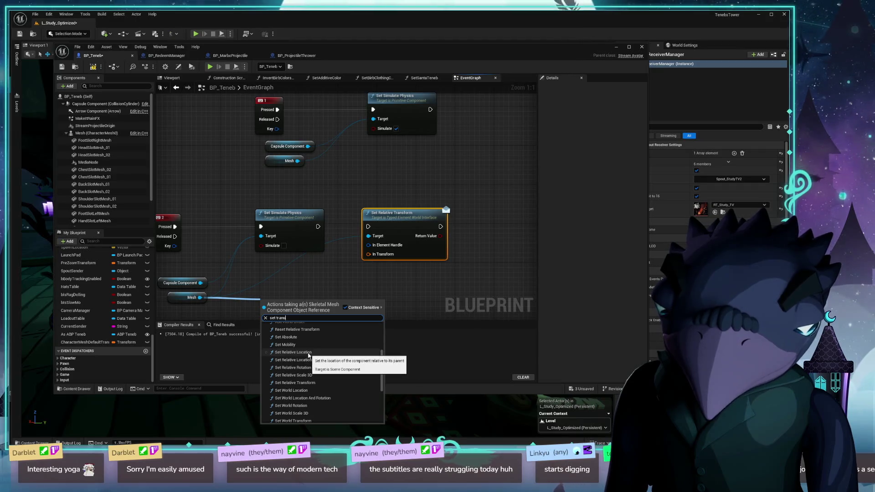
scroll(315, 351, up, 3)
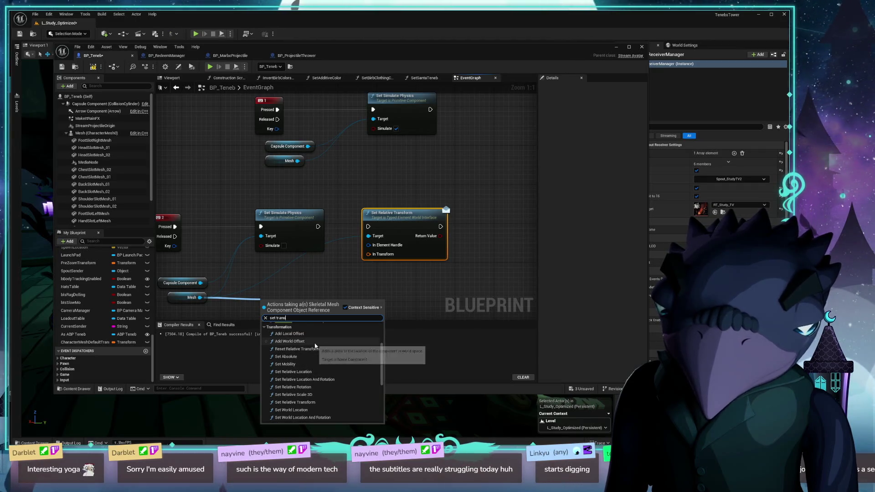
click(321, 402)
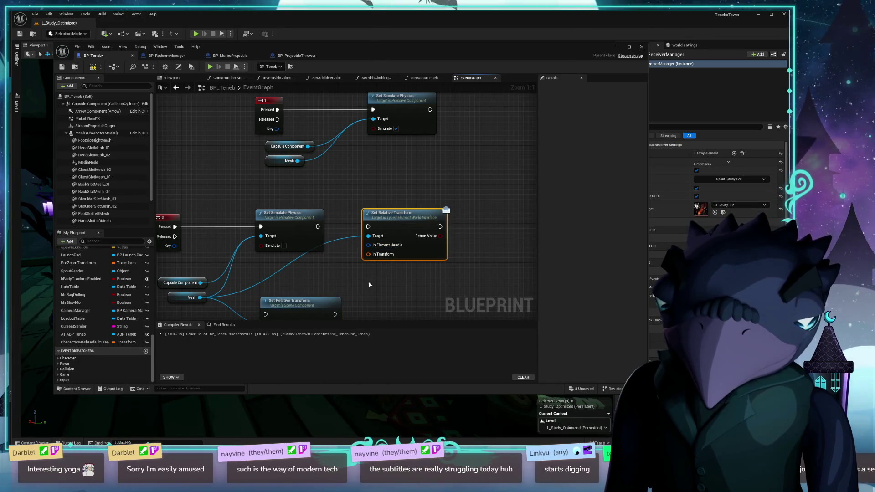
key(Delete)
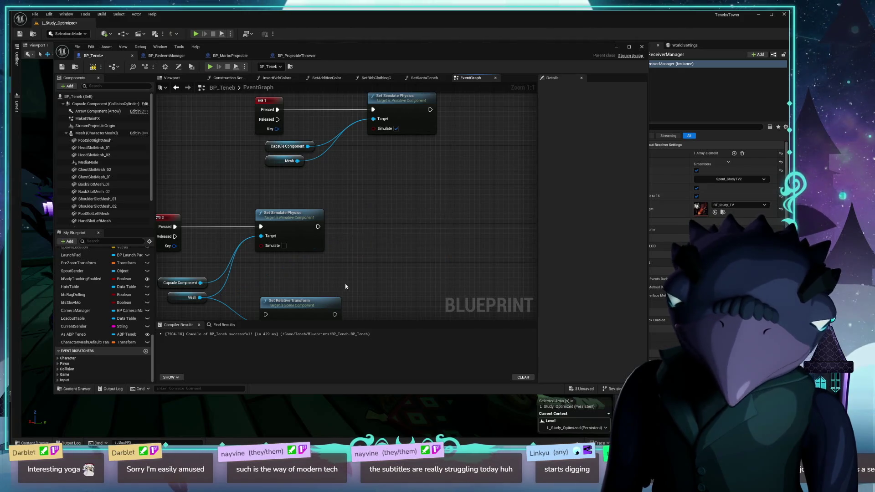
- Chain Set Relative Transform after the lower physics node, feeding CharacterMeshDefaultTransform into New Transform
drag(318, 305, 401, 218)
drag(318, 226, 386, 224)
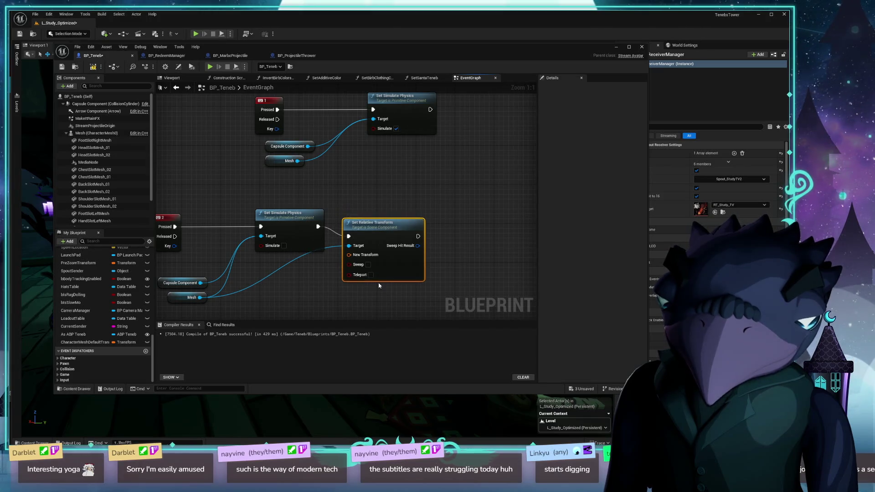
mouse_move(85, 341)
mouse_down()
mouse_move(336, 254)
mouse_move(261, 296)
mouse_up()
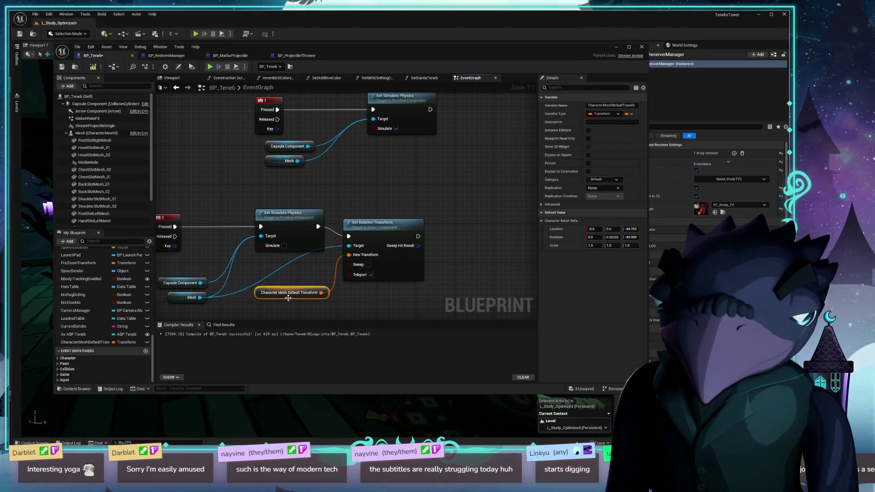
drag(393, 229, 402, 219)
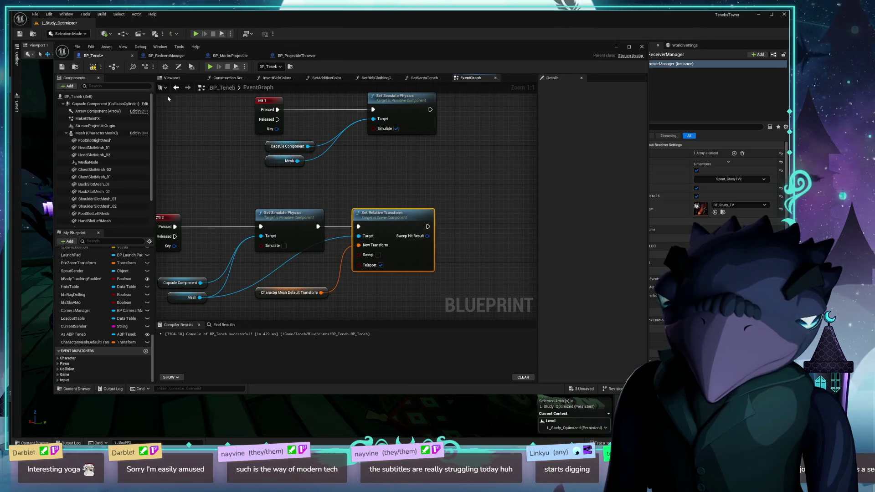
mouse_move(533, 51)
mouse_down()
mouse_move(537, 347)
mouse_move(527, 385)
mouse_up()
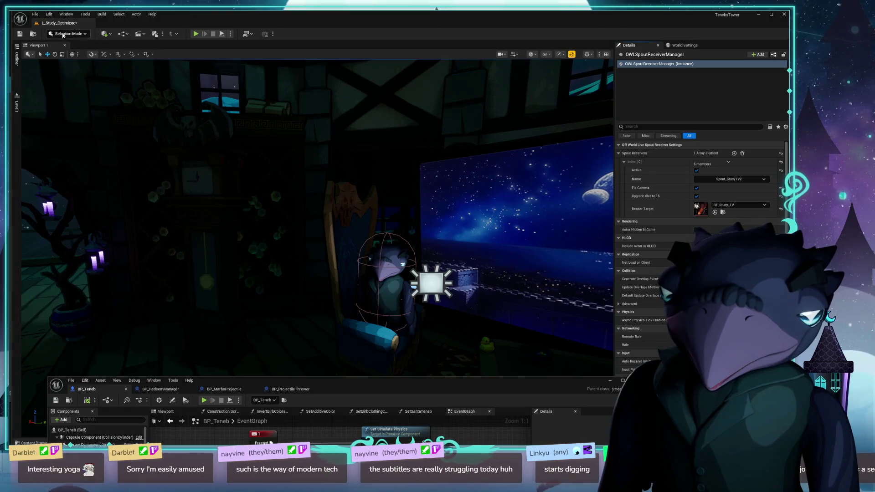
- Save L_Study_Optimized and start a Play session
click(19, 34)
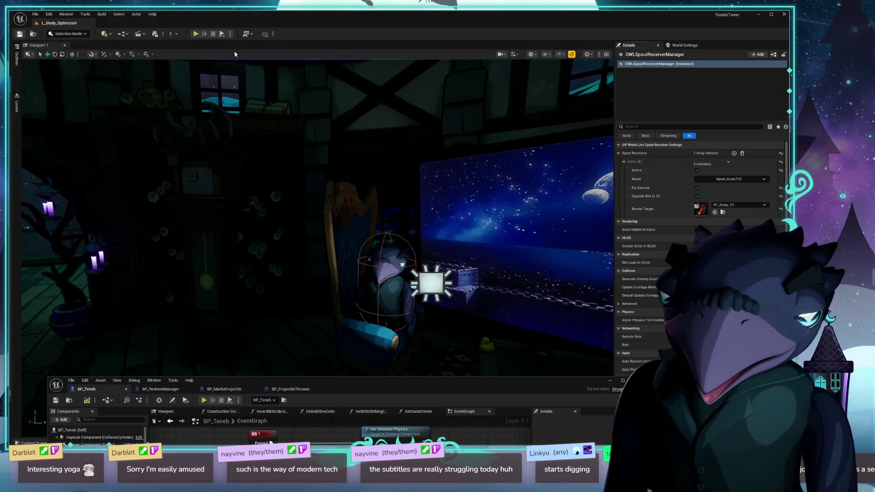
click(196, 34)
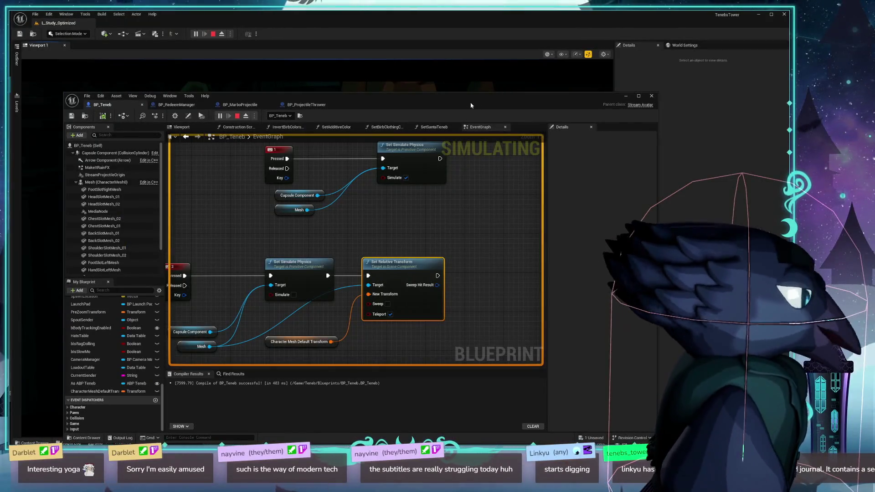
- Pan to the starting-transform nodes and test the reset with Backspace while simulating
drag(496, 96, 502, 71)
mouse_move(315, 259)
mouse_down()
mouse_move(246, 211)
mouse_move(334, 184)
mouse_move(315, 143)
mouse_move(233, 270)
mouse_move(385, 256)
mouse_move(345, 260)
mouse_move(399, 137)
mouse_move(358, 231)
mouse_move(346, 160)
mouse_move(388, 173)
mouse_move(291, 169)
mouse_move(334, 217)
mouse_move(174, 225)
mouse_up()
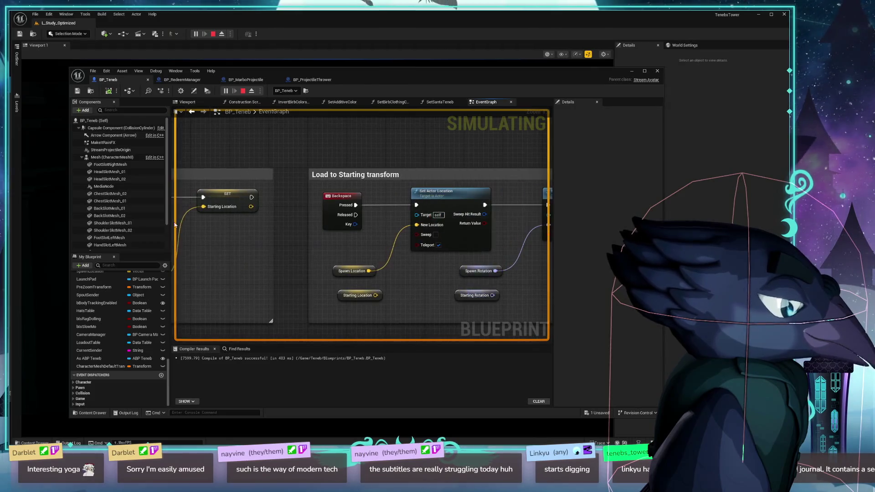
mouse_move(371, 250)
mouse_down()
mouse_move(308, 248)
mouse_move(556, 232)
mouse_move(248, 238)
mouse_up()
mouse_move(343, 264)
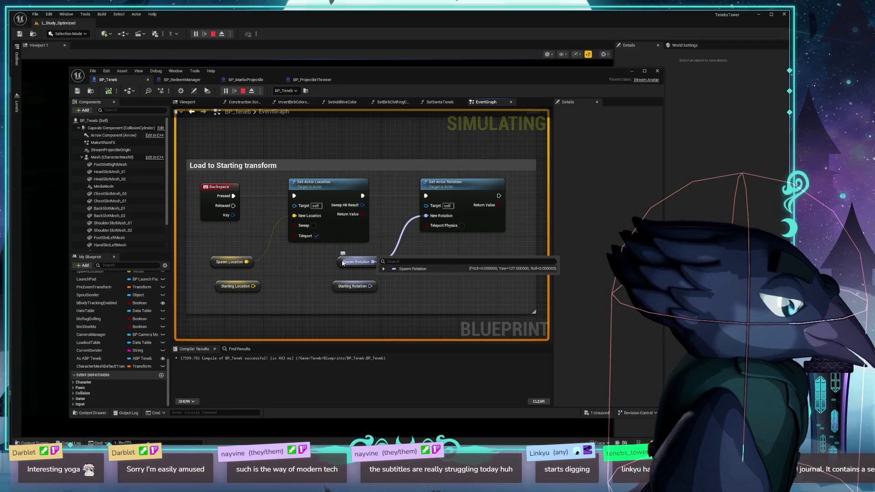
key(BackSpace)
- Remove the Get Actor Rotation and Location nodes feeding the spawn and starting setters
mouse_move(461, 227)
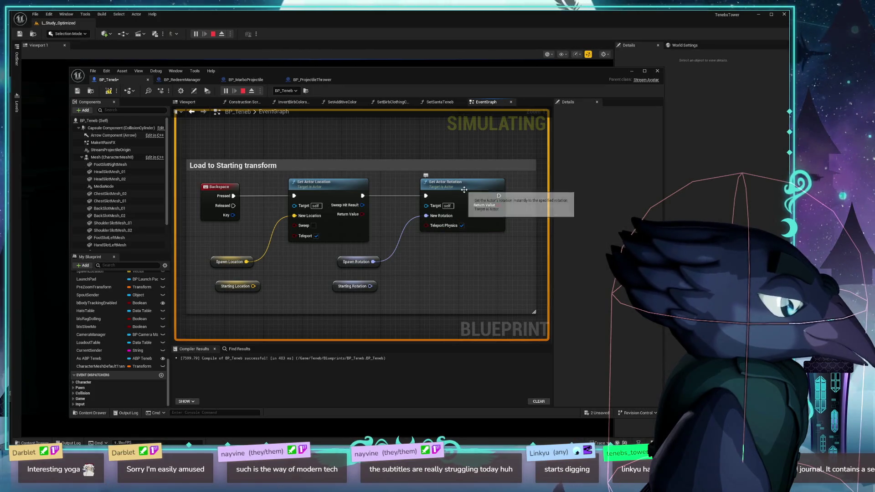
scroll(369, 246, down, 6)
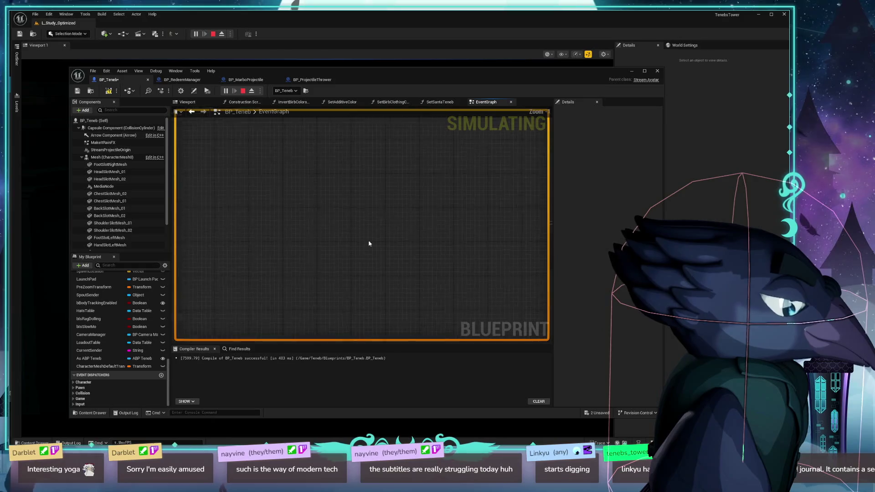
drag(402, 210, 381, 188)
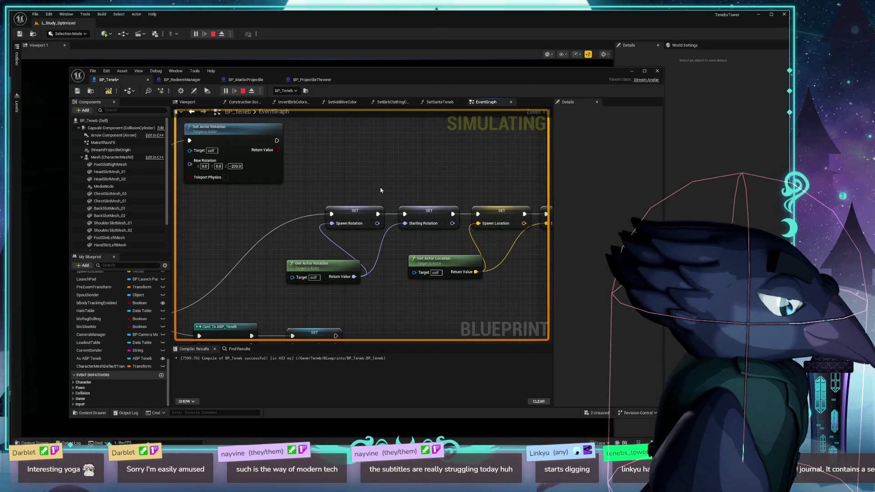
mouse_move(285, 305)
mouse_down()
mouse_move(367, 293)
mouse_move(312, 283)
mouse_move(343, 250)
mouse_up()
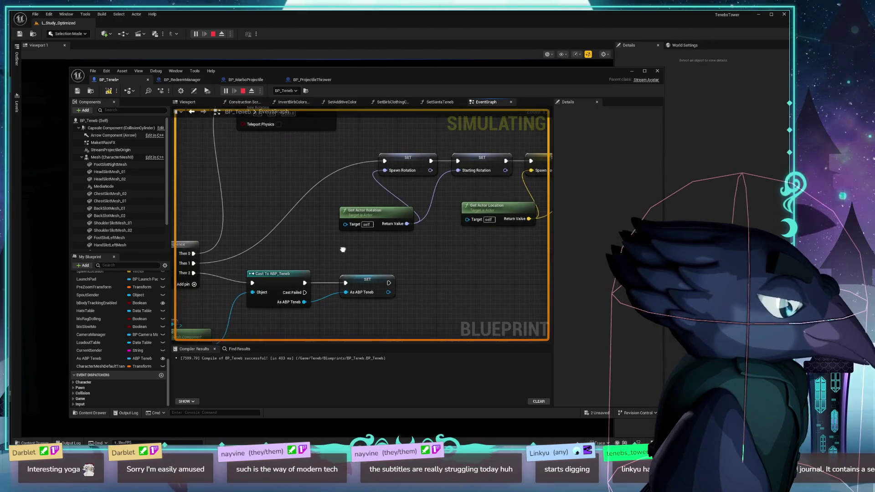
mouse_move(447, 256)
mouse_down()
mouse_move(278, 255)
mouse_move(386, 248)
mouse_up()
mouse_move(322, 212)
key(ctrl+z)
mouse_move(279, 204)
mouse_down()
mouse_move(211, 223)
mouse_move(244, 221)
mouse_up()
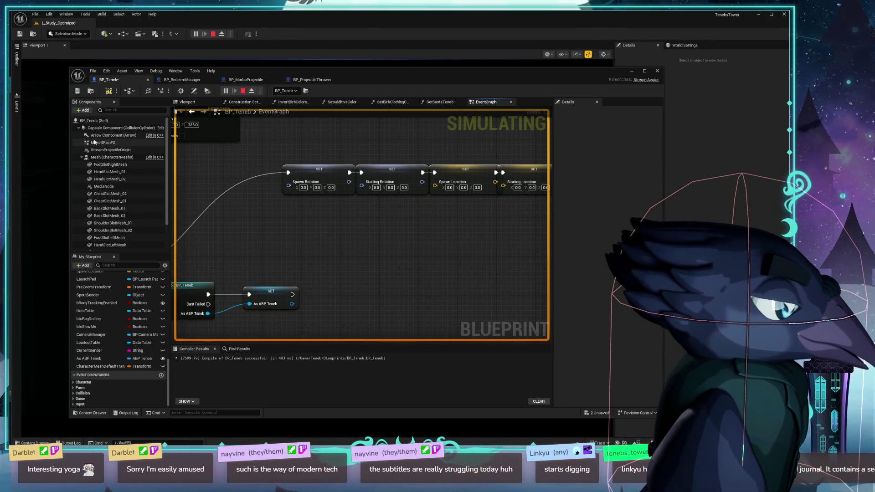
- Select Capsule Component, stop the simulation, and drag a Capsule Component getter into the graph
click(121, 127)
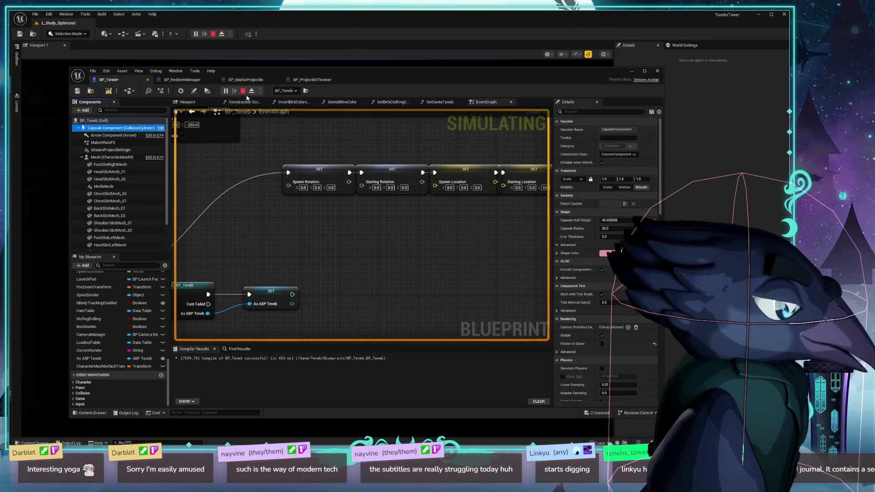
click(243, 91)
drag(233, 234, 287, 187)
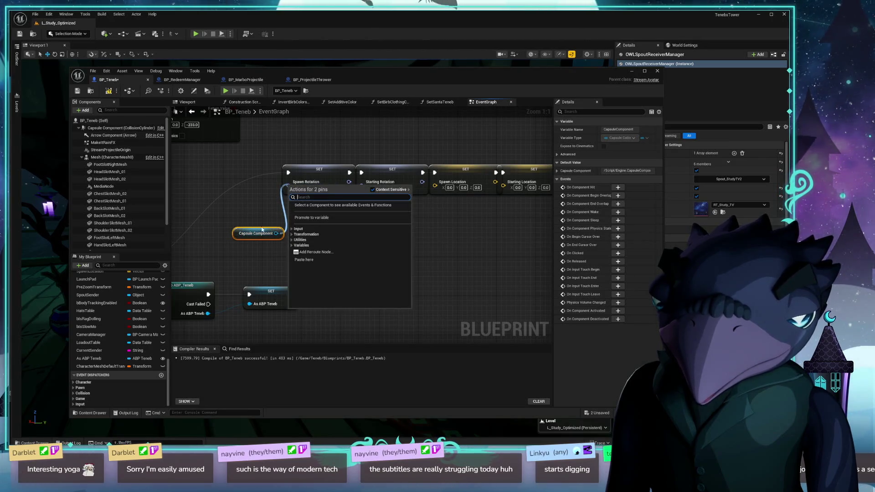
- Add a capsule Get World Rotation node wired into Spawn Rotation and Starting Rotation
click(244, 244)
mouse_move(246, 233)
mouse_down()
mouse_move(230, 277)
mouse_move(283, 254)
mouse_up()
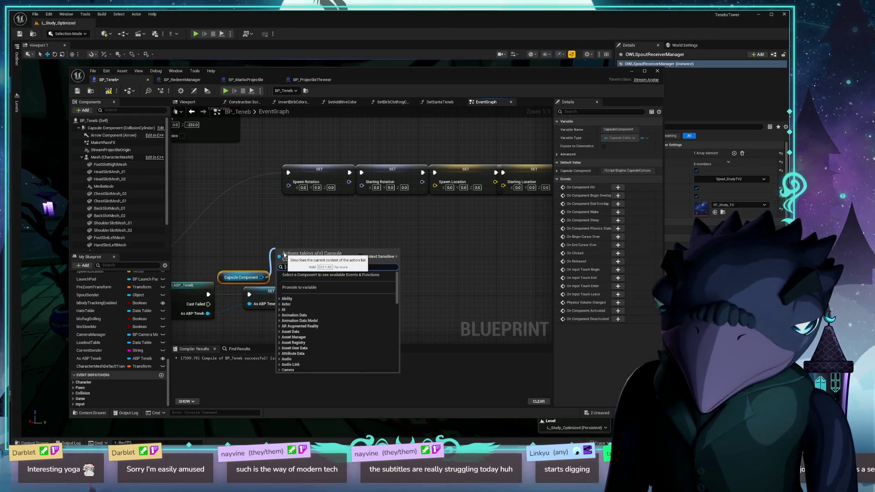
text(world rota)
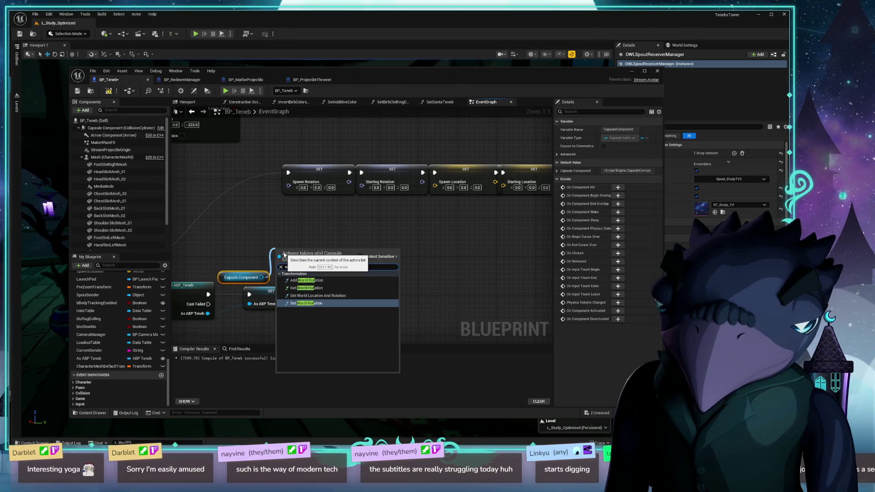
click(310, 288)
mouse_move(310, 264)
mouse_down()
mouse_move(310, 249)
mouse_move(337, 219)
mouse_move(289, 187)
mouse_up()
drag(330, 250, 362, 187)
drag(303, 244, 312, 229)
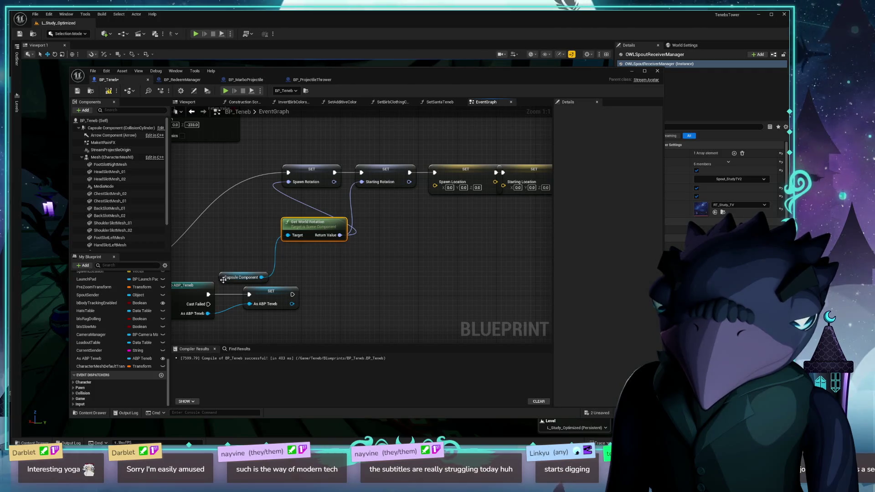
- Add a capsule Get World Location node wired into Spawn Location, then save the blueprint
mouse_move(225, 279)
mouse_down()
mouse_move(234, 254)
mouse_move(323, 266)
mouse_up()
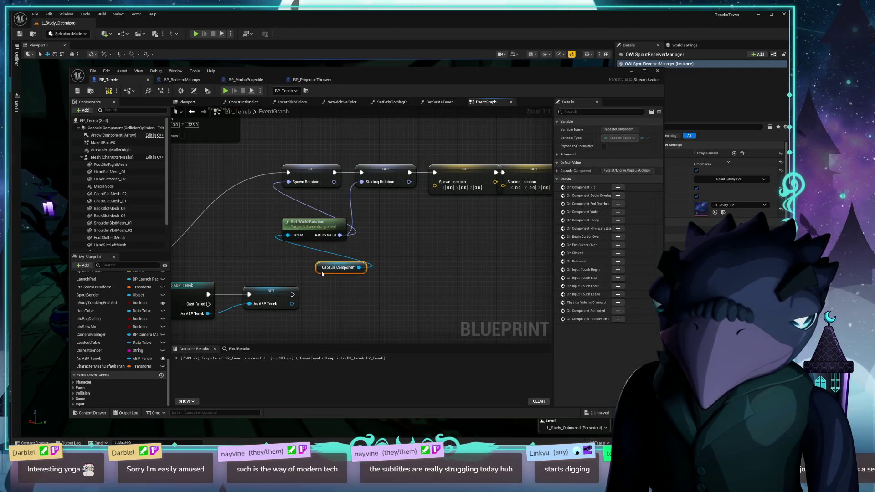
drag(266, 280, 331, 257)
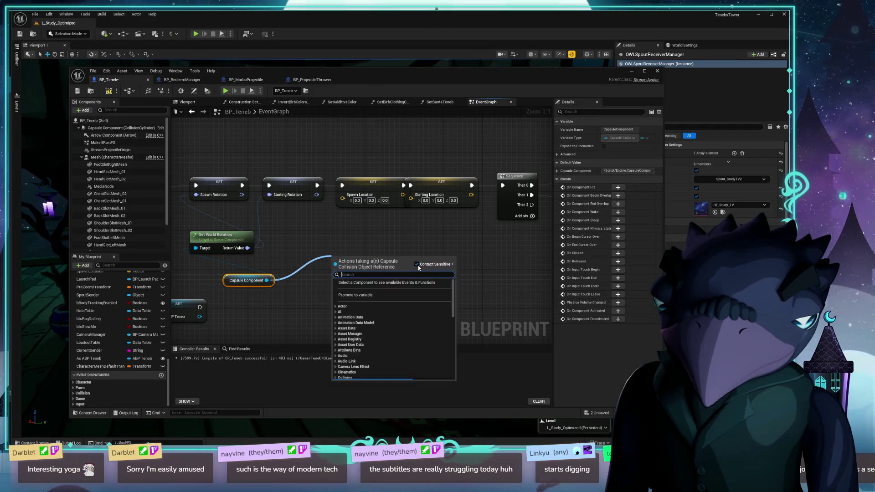
text(world loc)
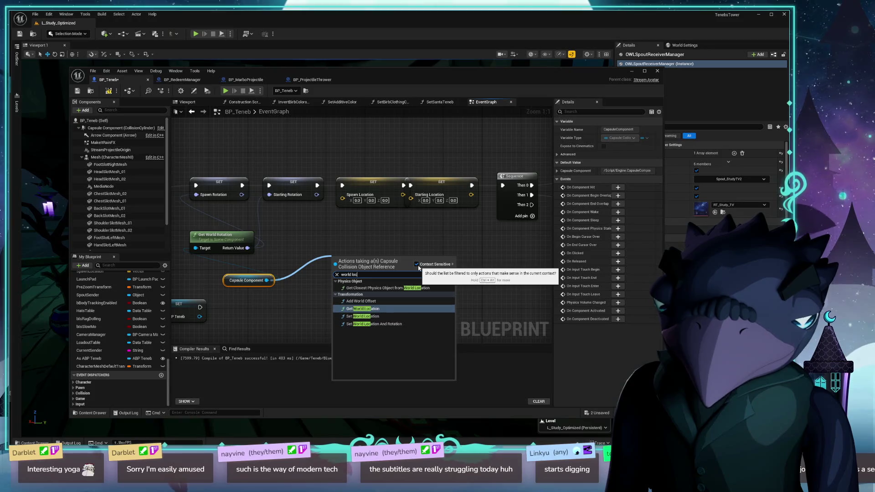
click(362, 309)
mouse_move(389, 272)
mouse_down()
mouse_move(328, 217)
mouse_move(342, 201)
mouse_move(393, 279)
mouse_move(411, 194)
mouse_up()
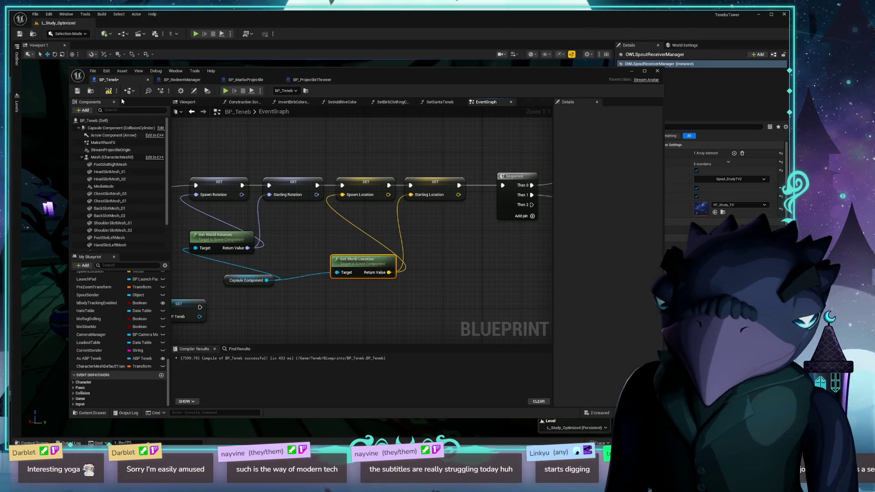
click(109, 91)
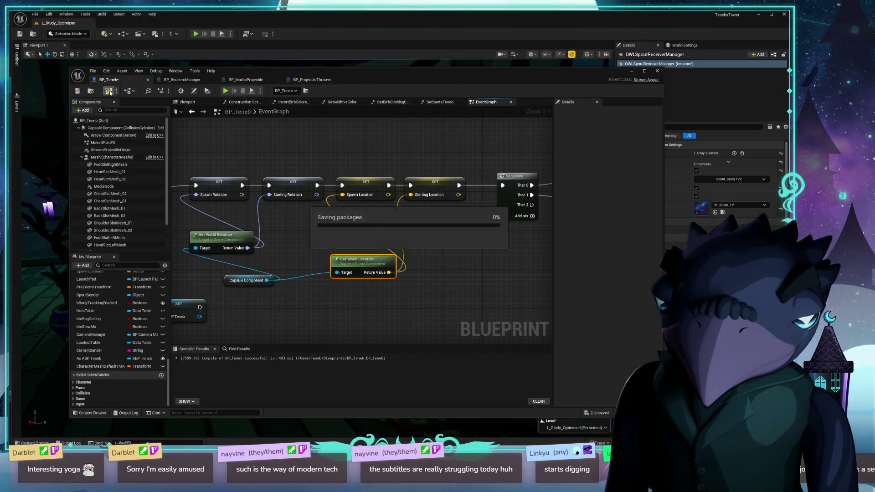
- Start a play session and rearrange the Get World Rotation and Capsule Component getter nodes
click(195, 35)
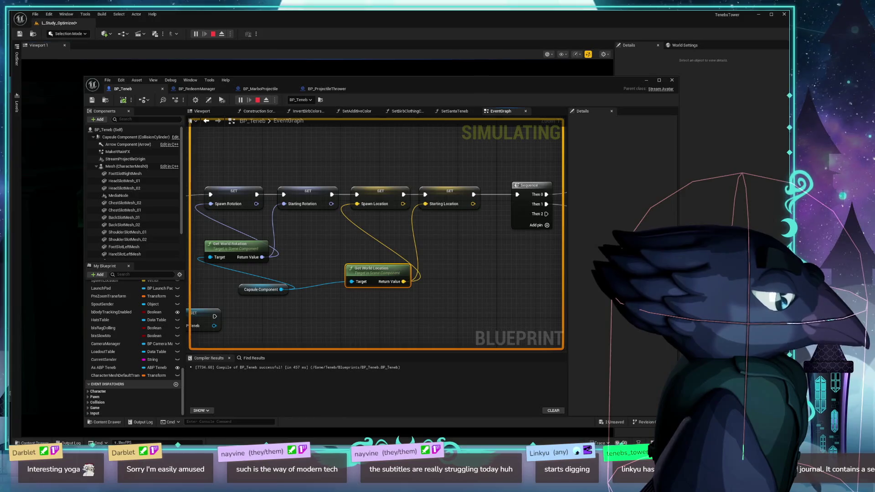
drag(314, 255, 377, 232)
mouse_move(328, 222)
mouse_down()
mouse_move(315, 221)
mouse_move(347, 216)
mouse_up()
mouse_move(315, 269)
drag(315, 269, 230, 264)
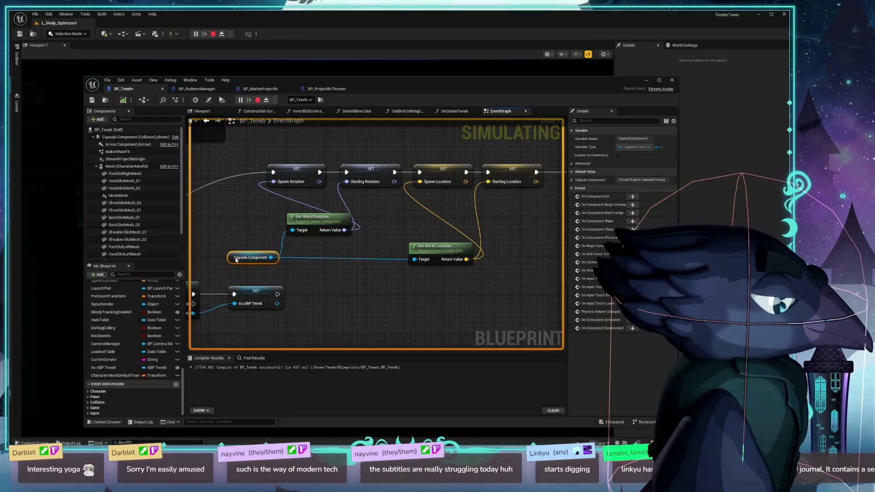
click(369, 217)
drag(370, 218, 428, 174)
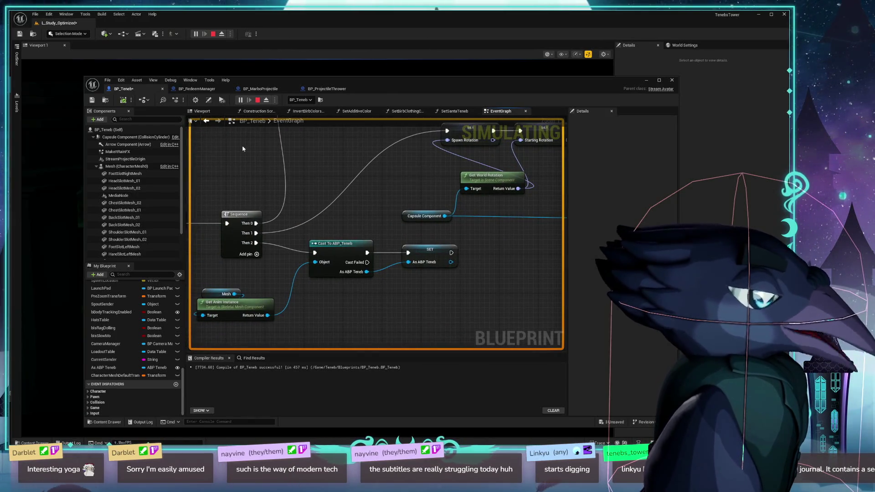
- Select the BP_Teneb root component, scroll through the EventGraph, and stop the simulation
click(129, 131)
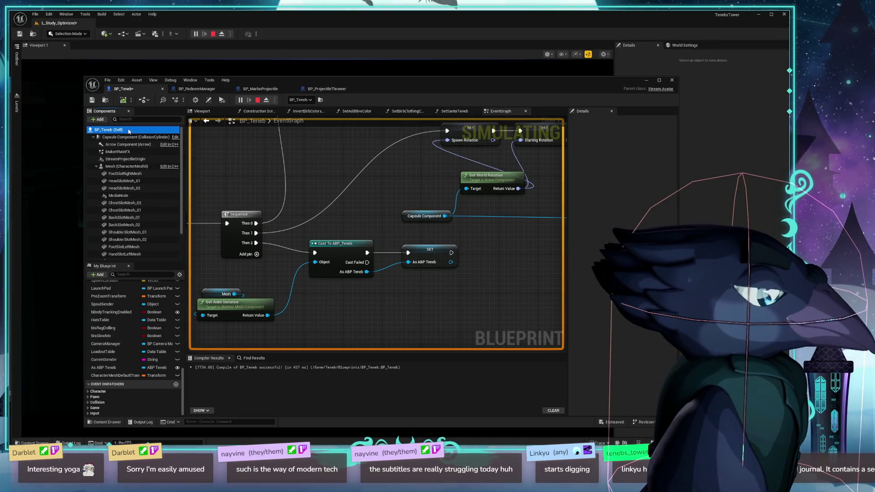
drag(348, 166, 249, 171)
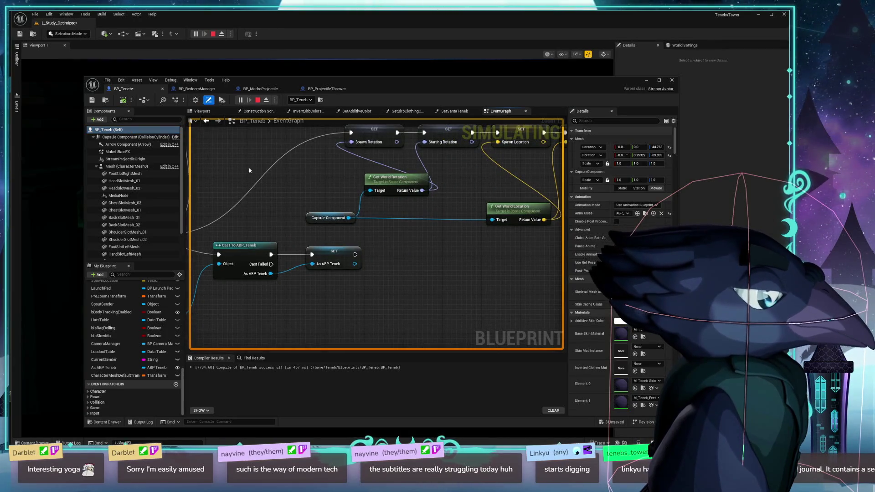
click(117, 130)
scroll(299, 202, down, 5)
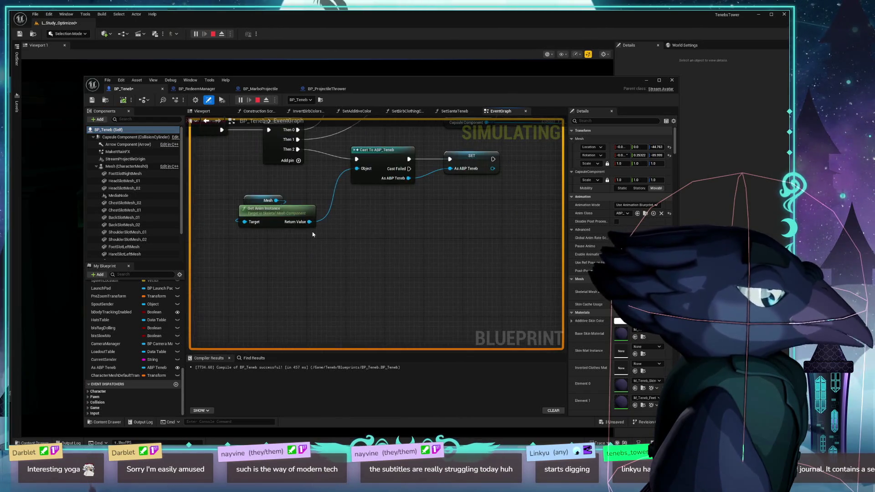
scroll(336, 229, up, 4)
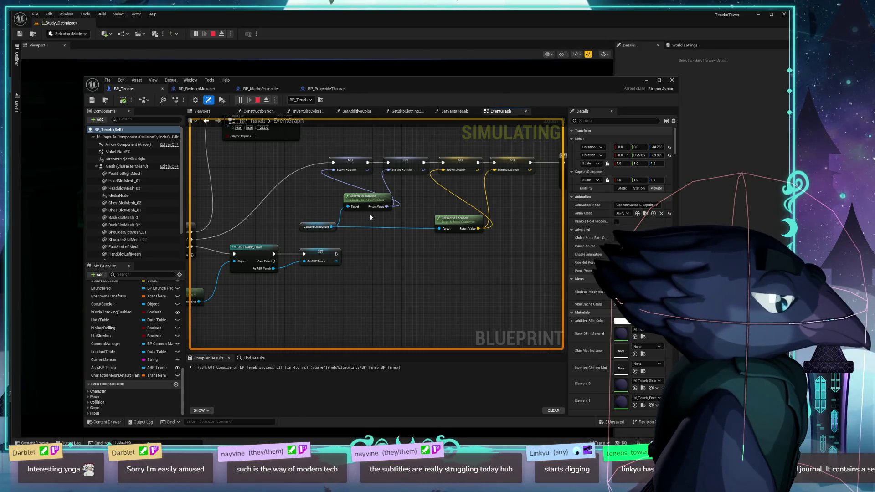
scroll(434, 209, down, 2)
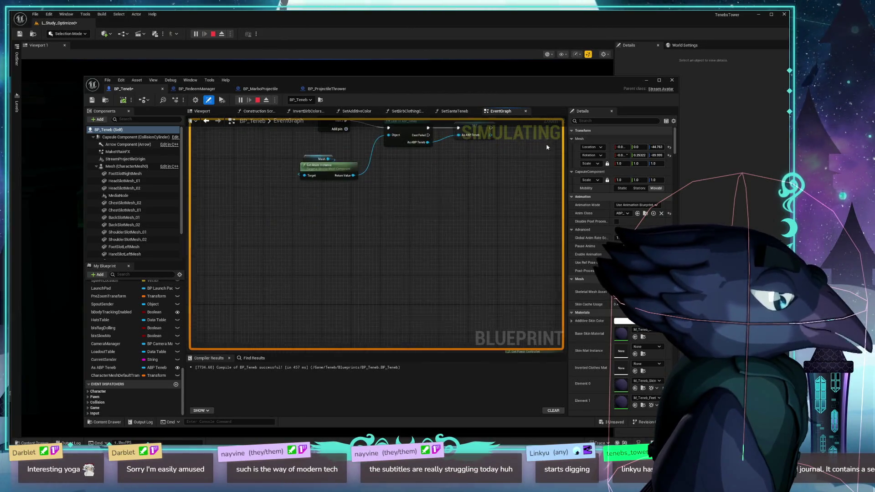
drag(340, 254, 362, 236)
scroll(333, 287, up, 3)
scroll(333, 288, down, 3)
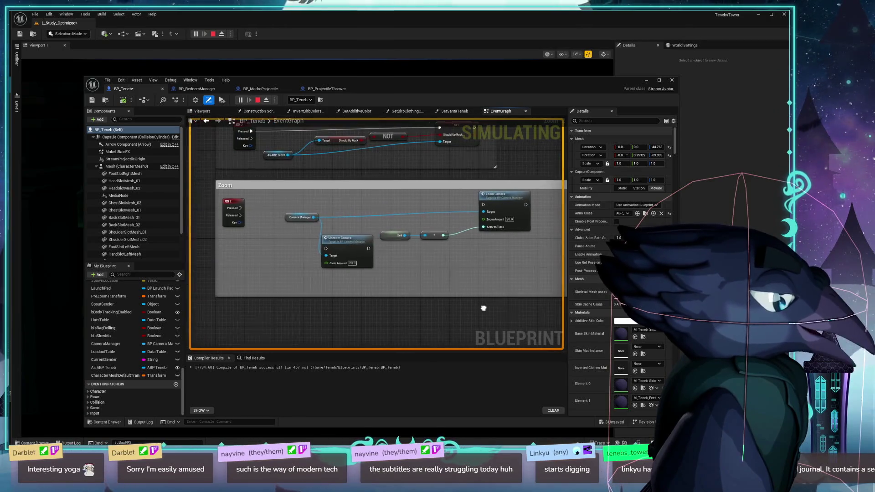
scroll(209, 163, up, 3)
scroll(453, 137, down, 3)
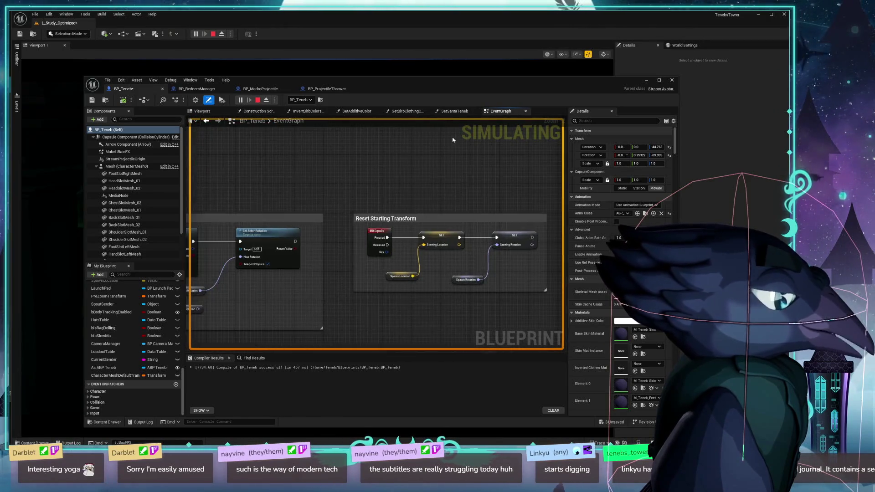
scroll(484, 160, up, 3)
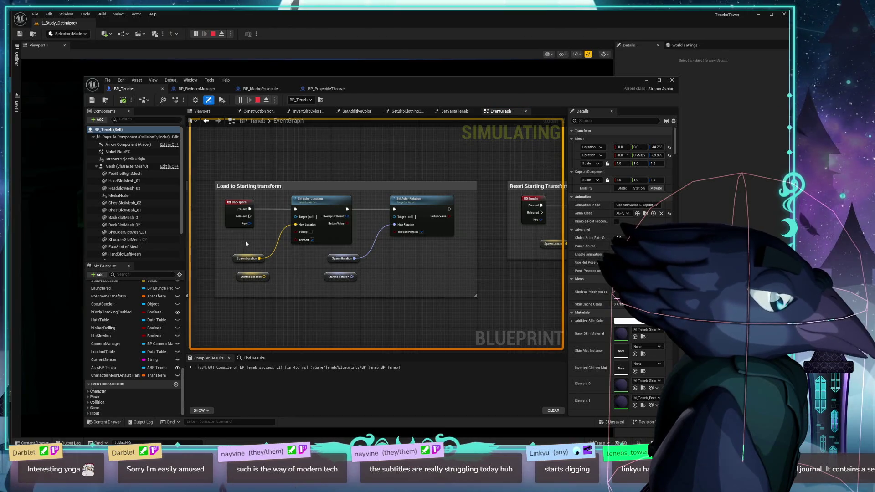
scroll(244, 245, up, 2)
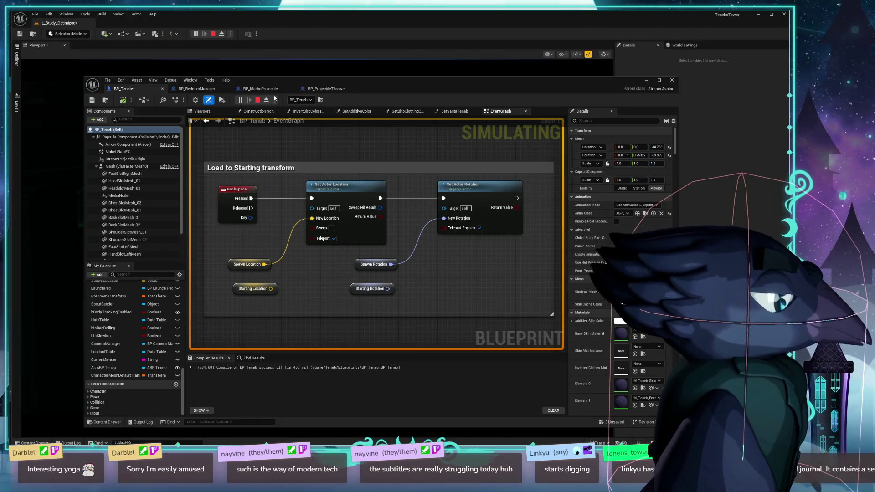
click(258, 101)
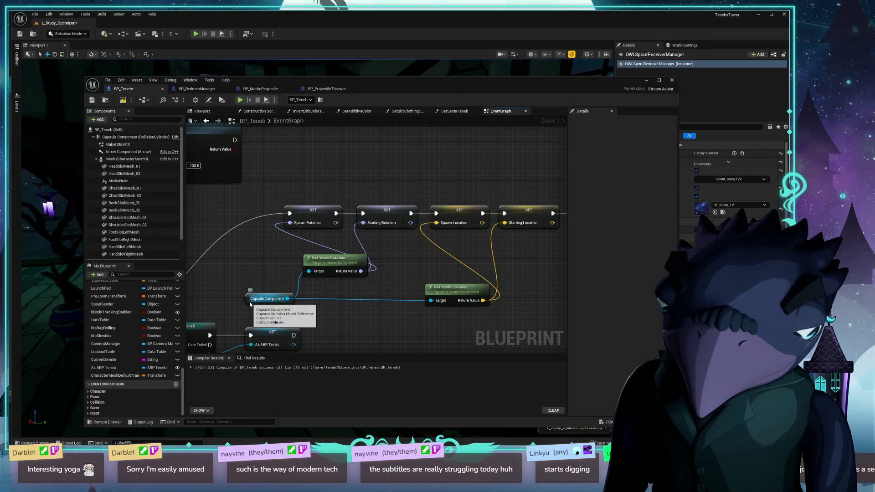
- Delete the Get World Rotation and Get World Location nodes and compile BP_Teneb
click(340, 268)
key(Delete)
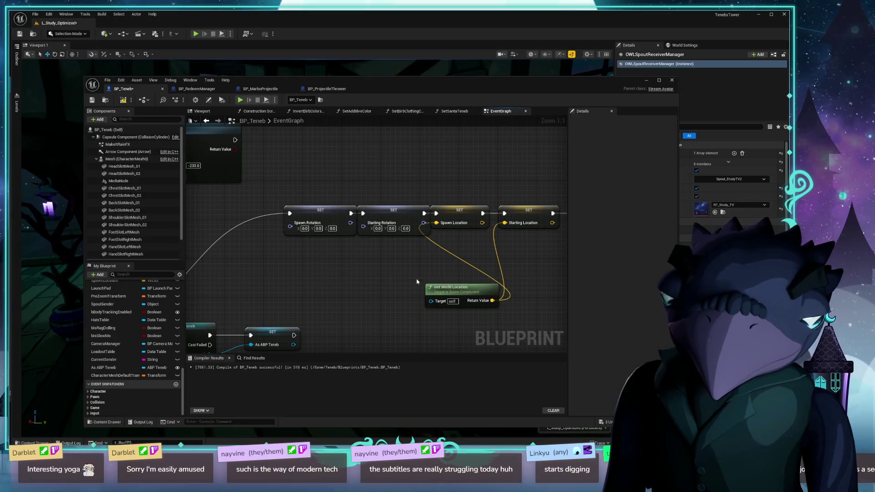
key(Delete)
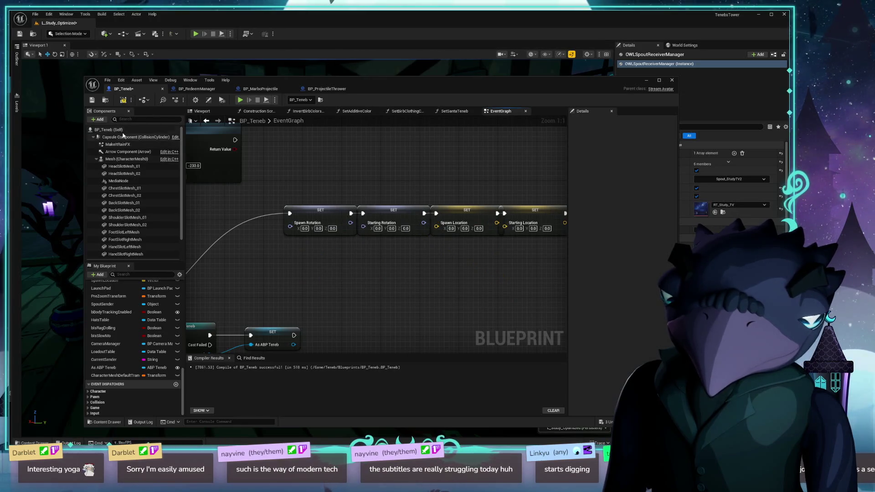
click(146, 130)
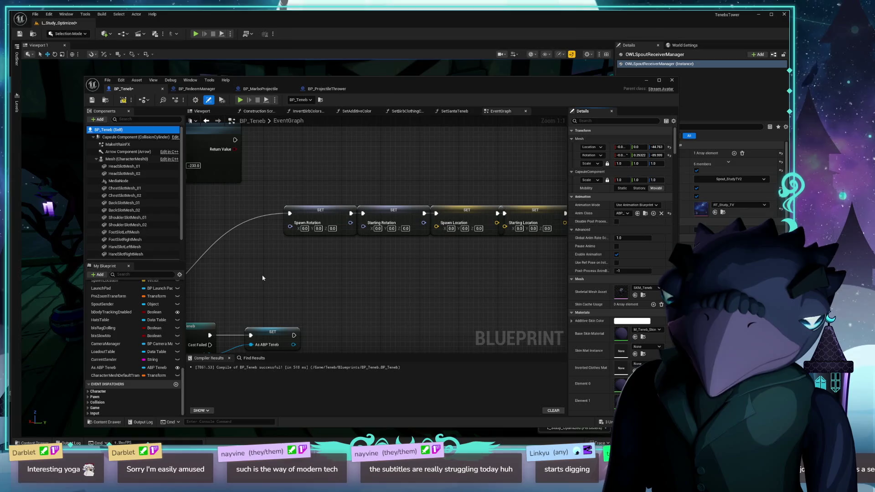
click(123, 101)
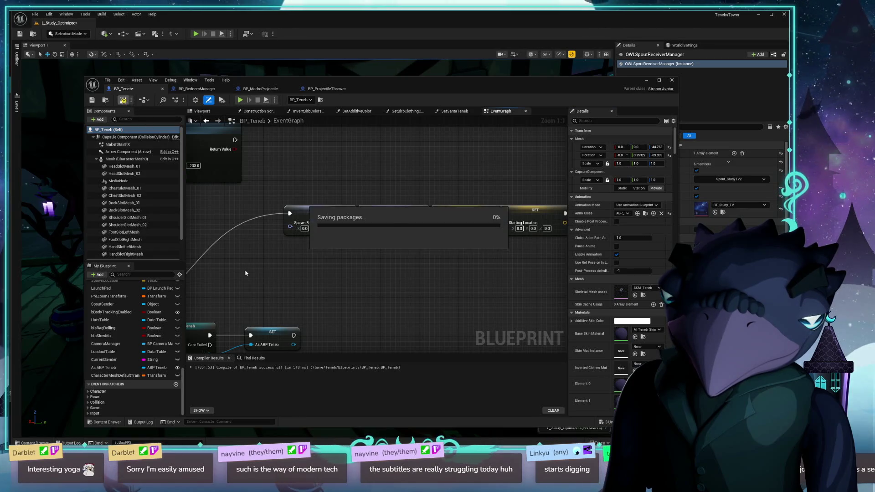
- Add a Get Actor Rotation node below the spawn and starting setters
right_click(287, 294)
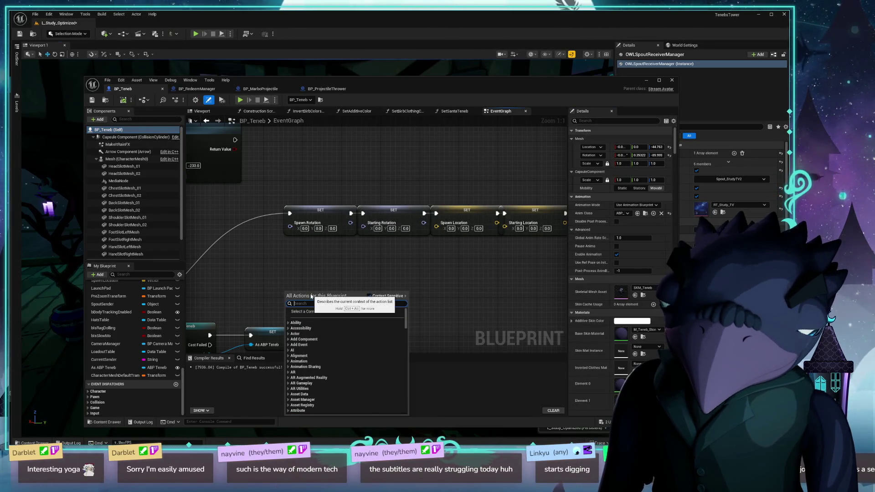
text(get world)
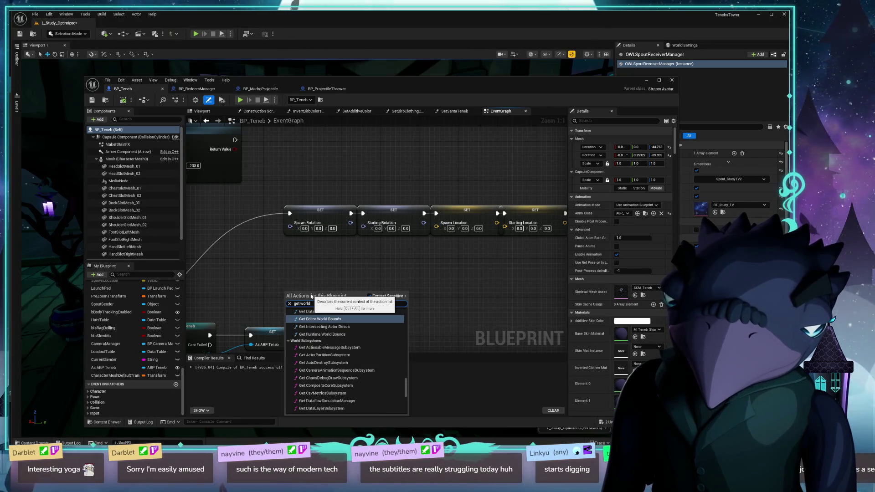
text( wotation)
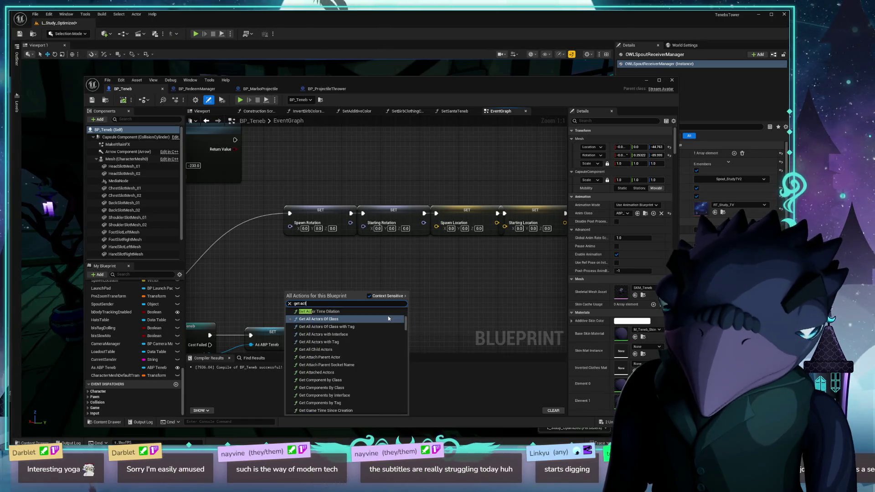
text(actor rotat)
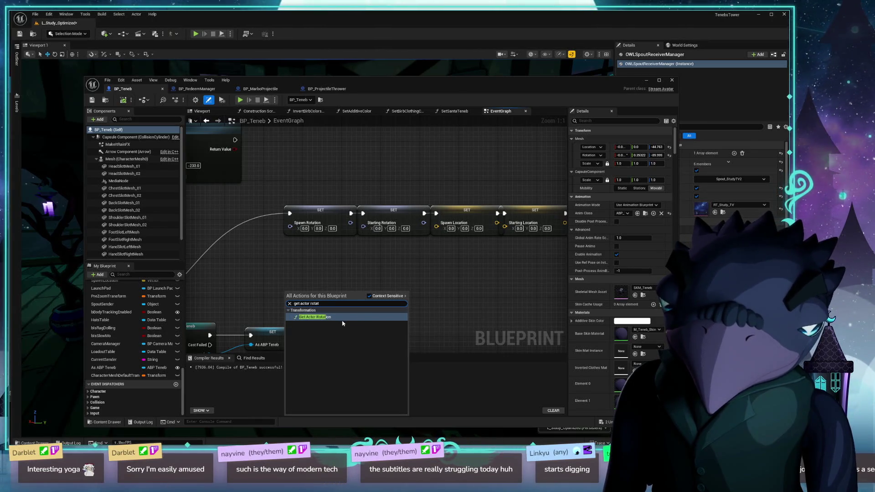
click(343, 320)
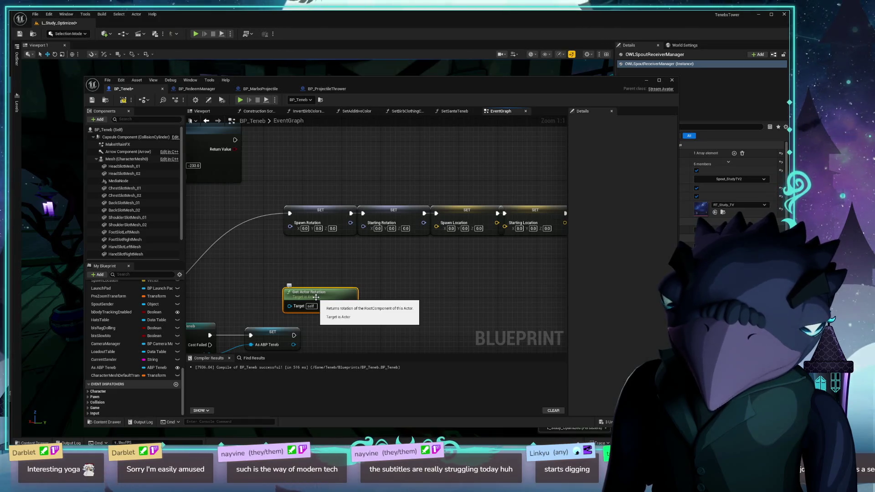
- Wire Get Actor Rotation's Return Value into both Spawn Rotation and Starting Rotation
click(129, 138)
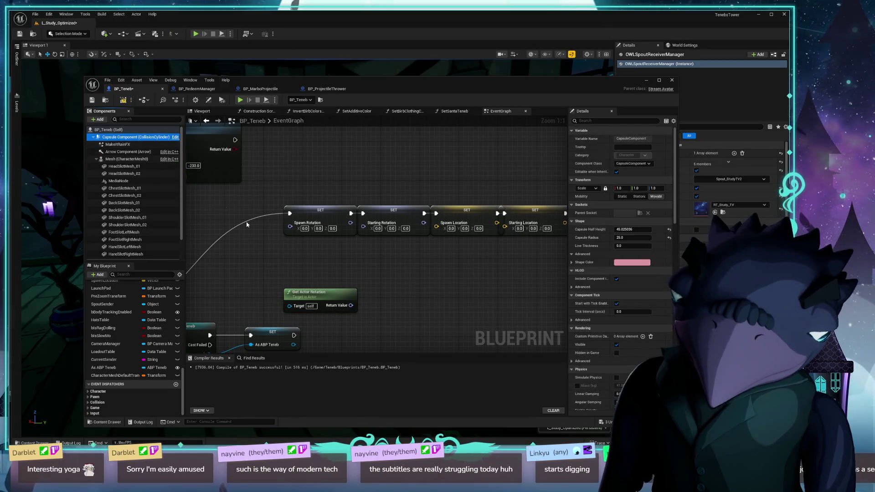
mouse_move(256, 247)
mouse_down()
mouse_move(277, 244)
mouse_move(262, 237)
mouse_up()
mouse_move(356, 296)
mouse_down()
mouse_move(310, 236)
mouse_move(292, 229)
mouse_move(296, 217)
mouse_up()
drag(355, 295, 368, 216)
mouse_move(317, 291)
mouse_down()
mouse_move(343, 285)
mouse_move(328, 276)
mouse_up()
drag(349, 200, 335, 199)
drag(297, 244, 282, 247)
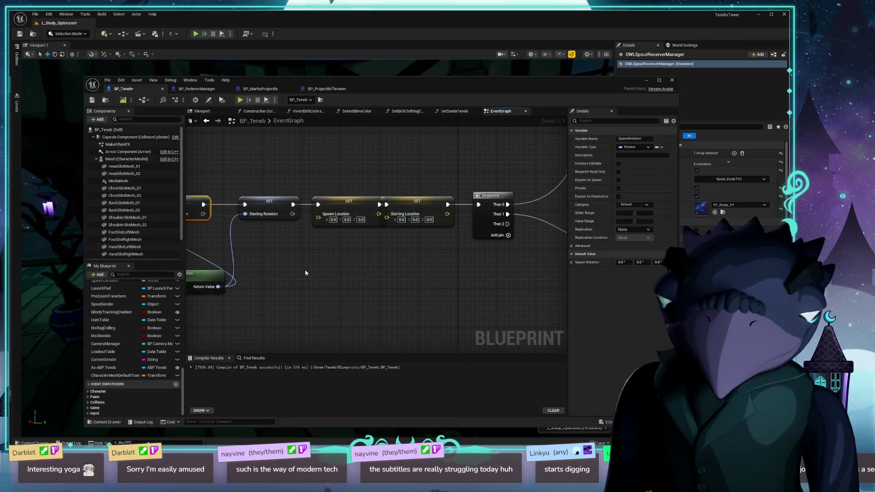
- Add a Get Actor Location node feeding Spawn and Starting Location, then recompile
right_click(308, 269)
text(get actor loca)
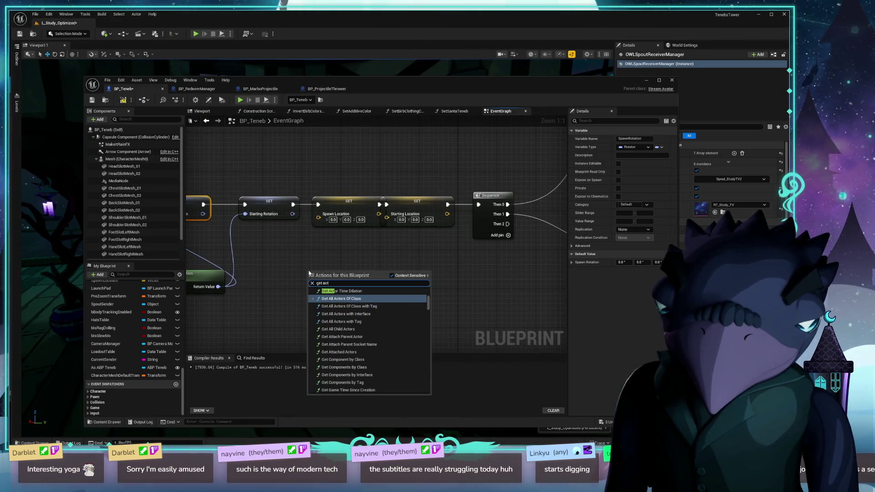
key(Return)
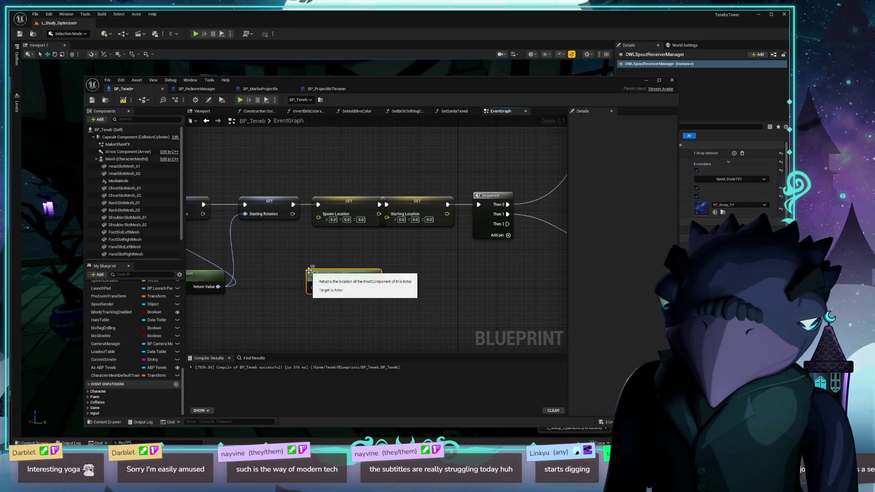
mouse_move(374, 287)
mouse_down()
mouse_move(328, 240)
mouse_move(318, 214)
mouse_up()
mouse_move(374, 287)
mouse_down()
mouse_move(394, 234)
mouse_move(387, 214)
mouse_up()
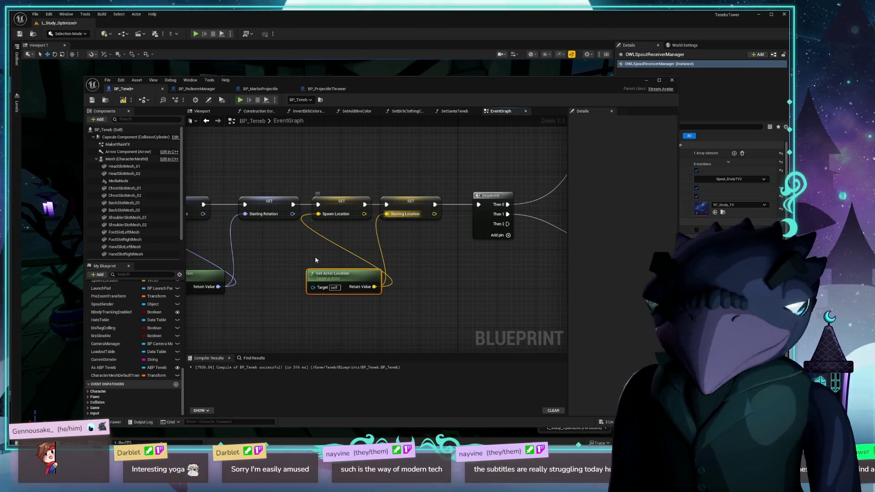
mouse_move(348, 287)
mouse_down()
mouse_move(363, 272)
mouse_move(333, 281)
mouse_up()
click(125, 101)
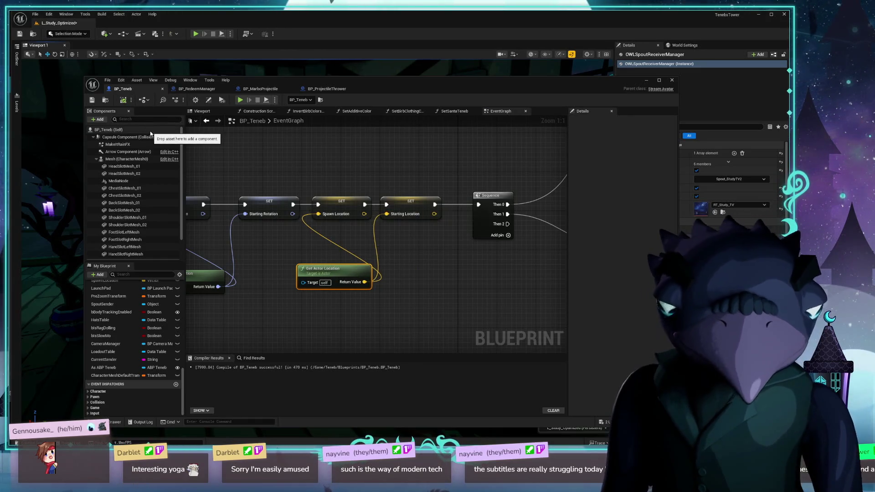
- Pan to the key 1 and 2 Set Simulate Physics nodes and shift Set Relative Transform right
drag(437, 249, 253, 287)
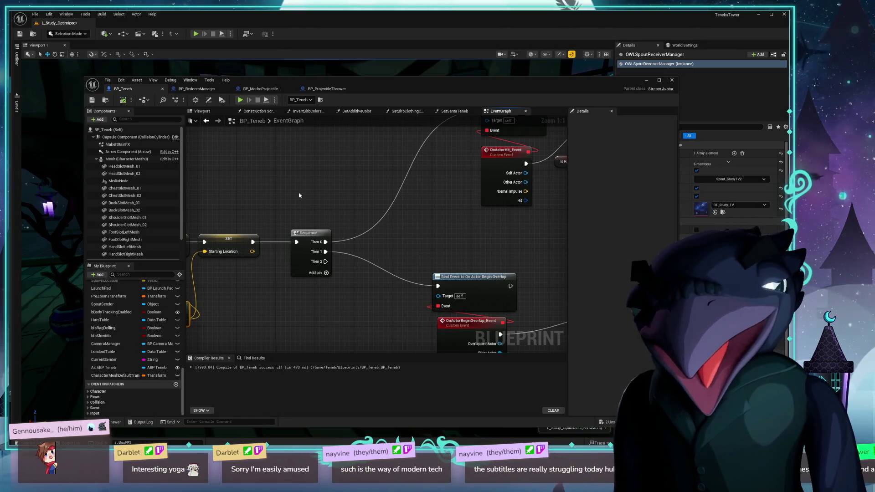
scroll(264, 215, down, 5)
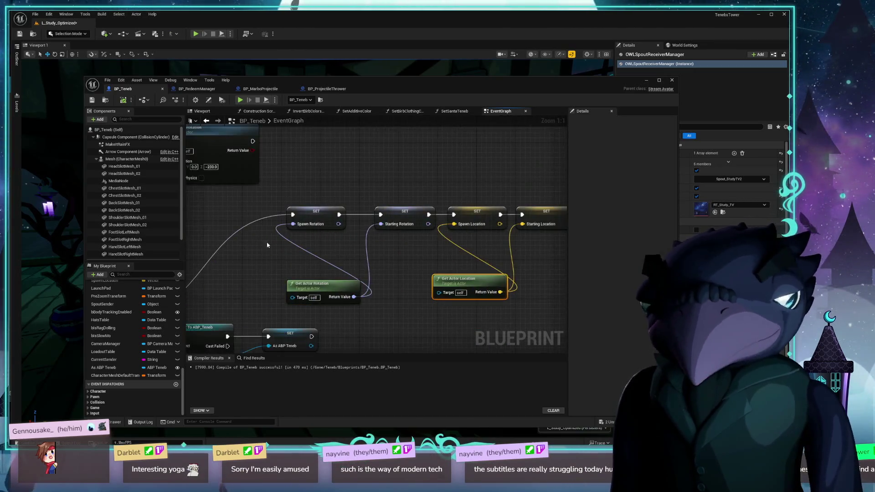
scroll(423, 220, up, 4)
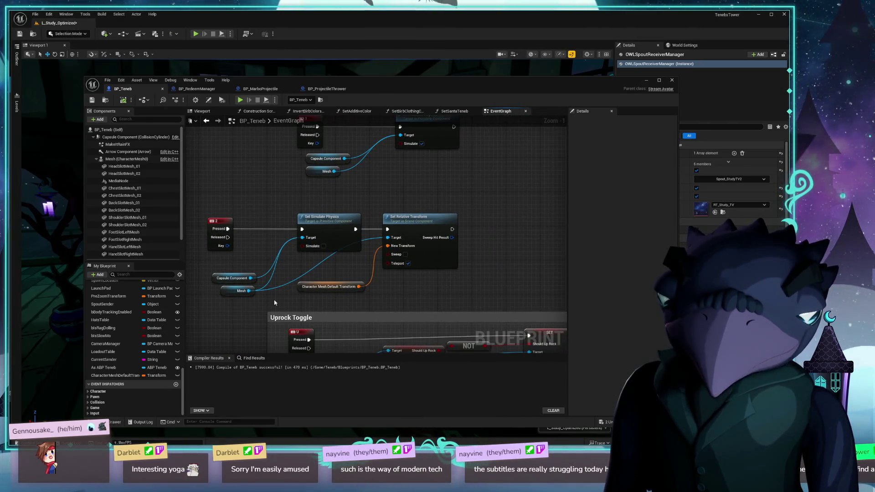
mouse_move(471, 187)
mouse_down()
mouse_move(424, 245)
mouse_move(484, 224)
mouse_move(437, 188)
mouse_up()
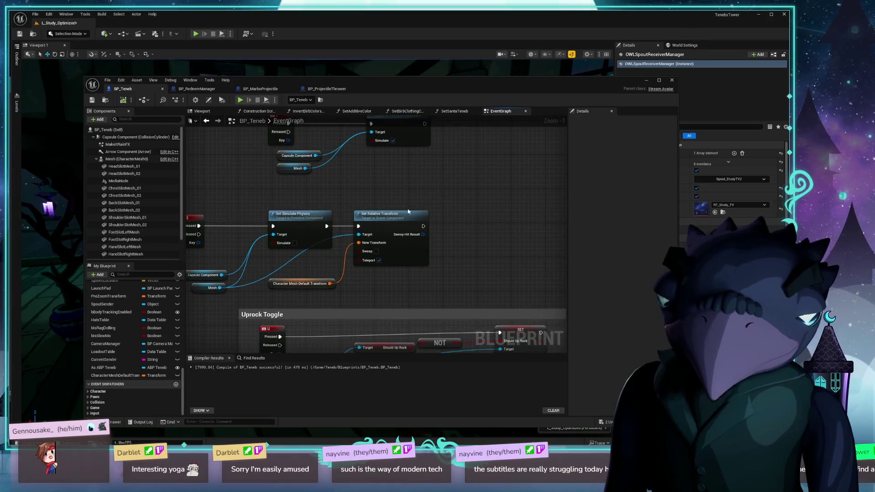
drag(409, 217, 440, 215)
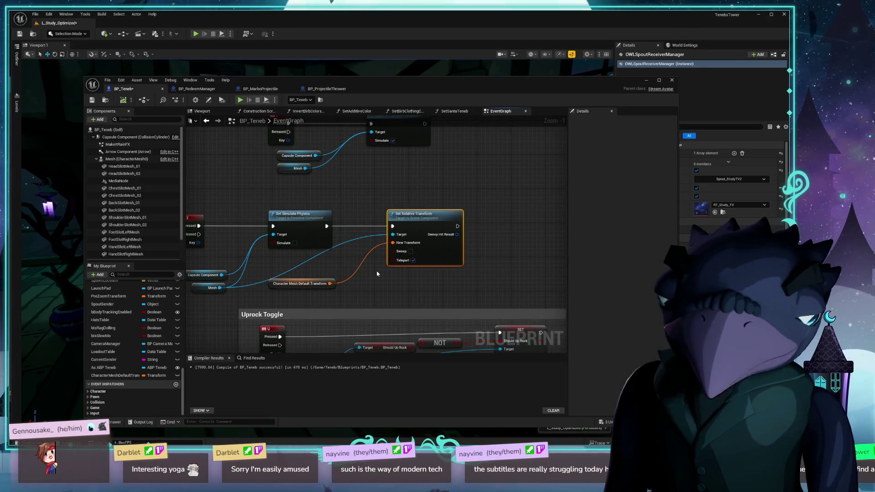
drag(378, 274, 404, 243)
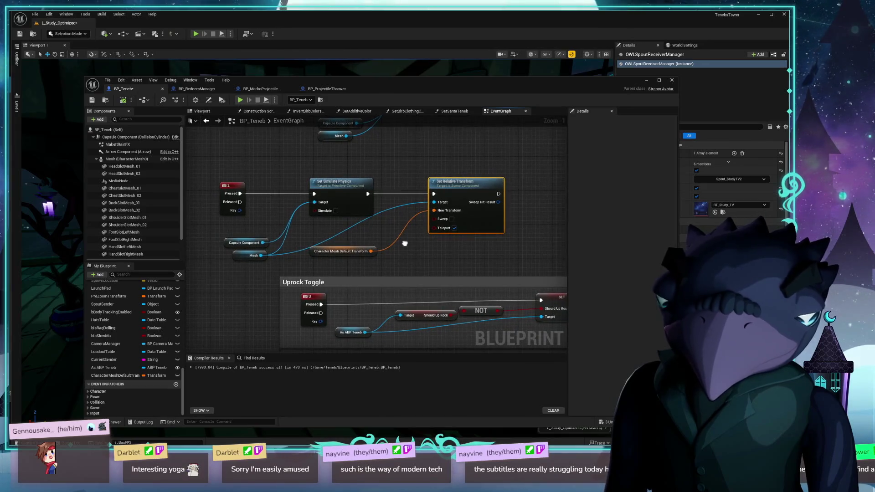
mouse_move(423, 176)
mouse_down()
mouse_move(403, 232)
mouse_move(432, 191)
mouse_move(335, 172)
mouse_move(415, 182)
mouse_move(344, 186)
mouse_move(502, 177)
mouse_up()
drag(339, 186, 410, 175)
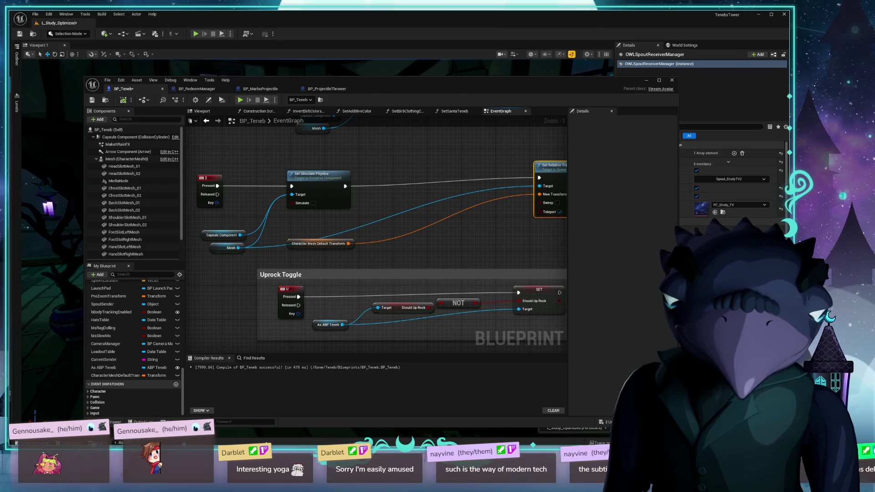
- Add a Set World Rotation node from Capsule Component in the key 2 section
click(117, 160)
drag(241, 236, 403, 224)
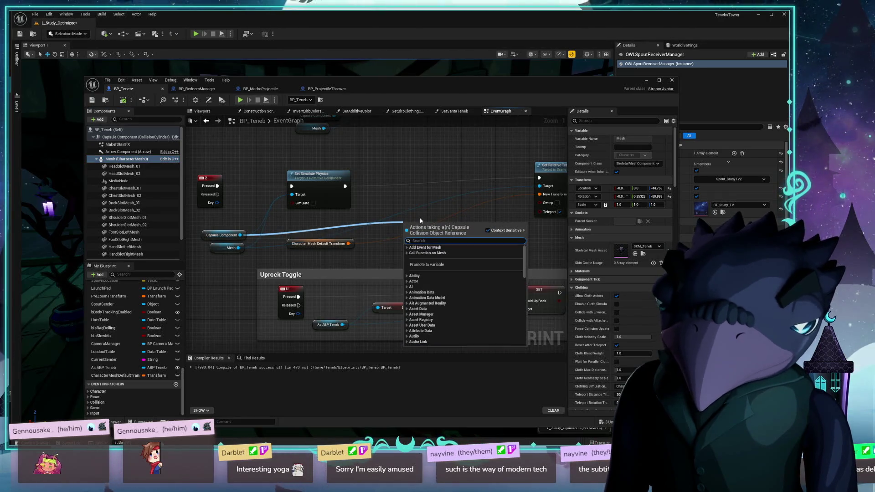
text(set)
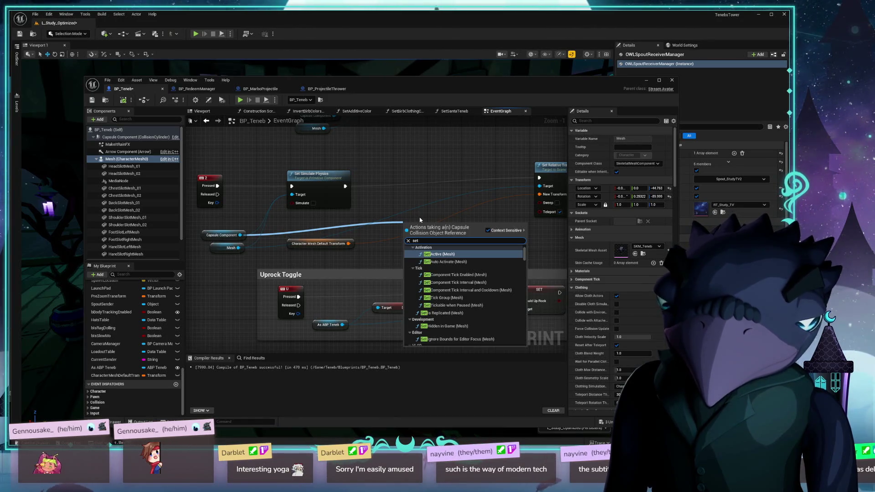
text( world rot)
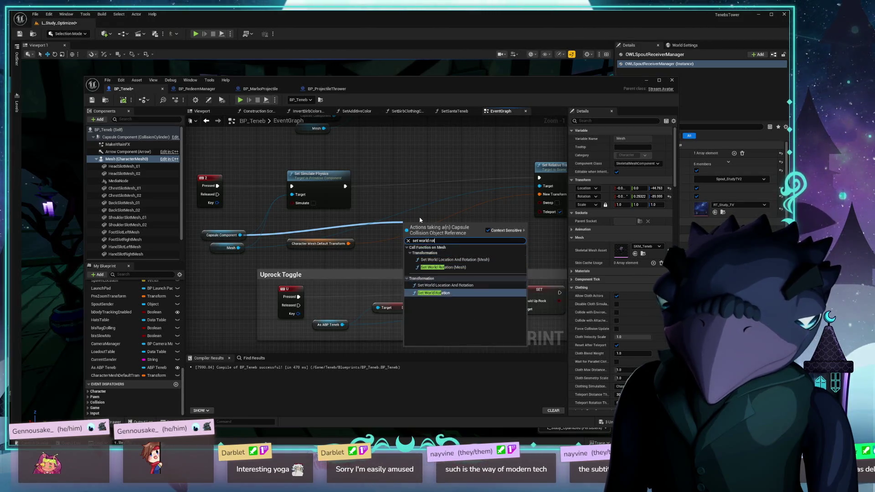
key(Return)
drag(438, 192, 438, 170)
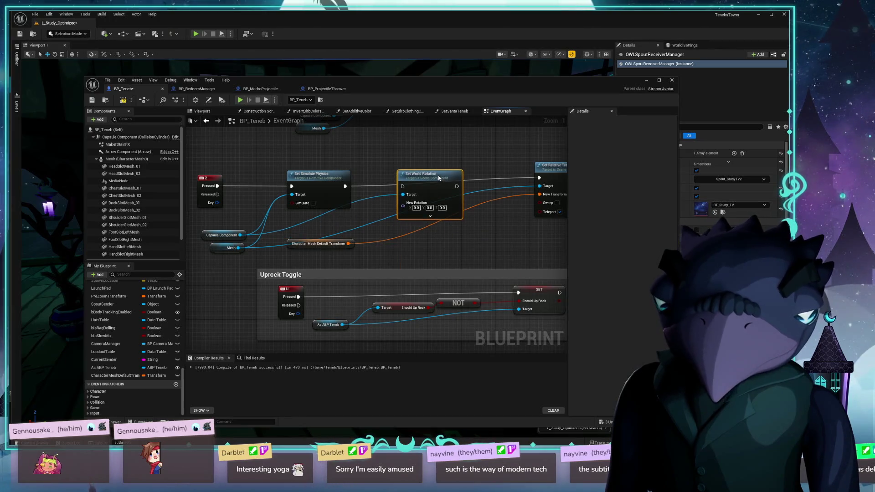
- Chain it between Set Simulate Physics and Set Relative Transform, feed Spawn Rotation, and compile
drag(345, 185, 402, 186)
drag(457, 186, 539, 178)
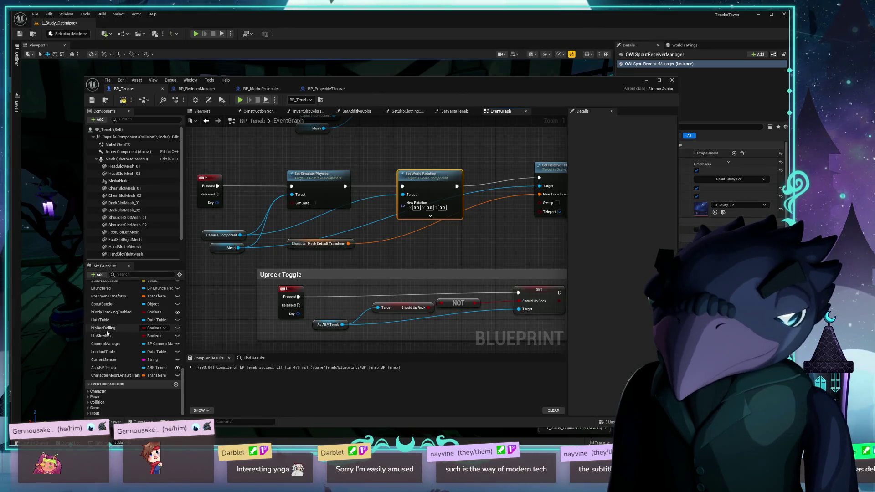
scroll(129, 316, up, 2)
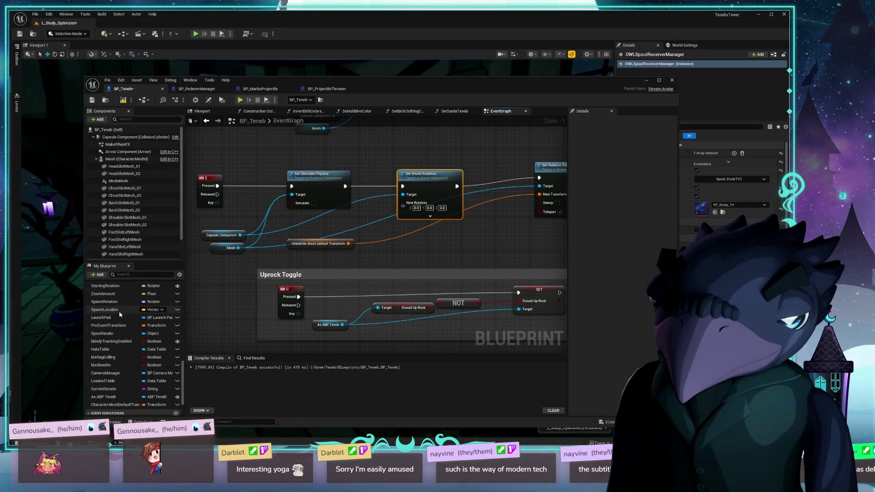
mouse_move(120, 310)
mouse_down()
mouse_move(400, 208)
mouse_move(137, 341)
mouse_move(118, 327)
mouse_move(404, 204)
mouse_move(358, 222)
mouse_up()
click(122, 100)
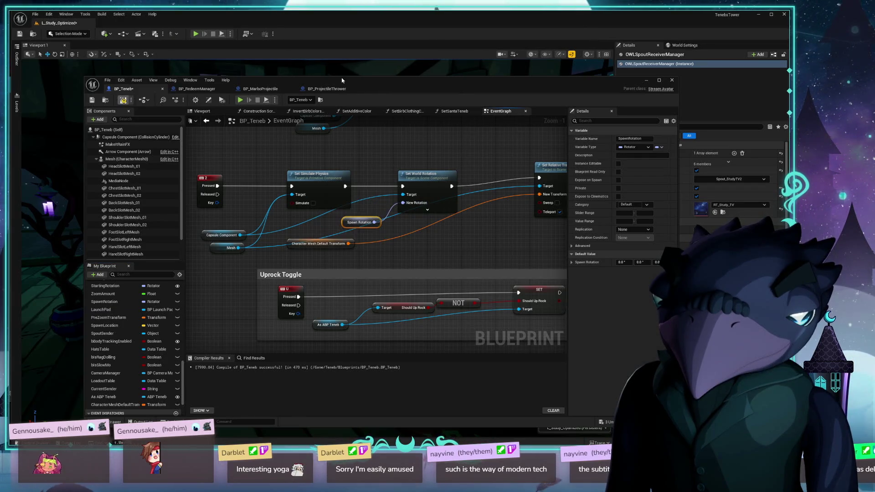
drag(407, 87, 358, 423)
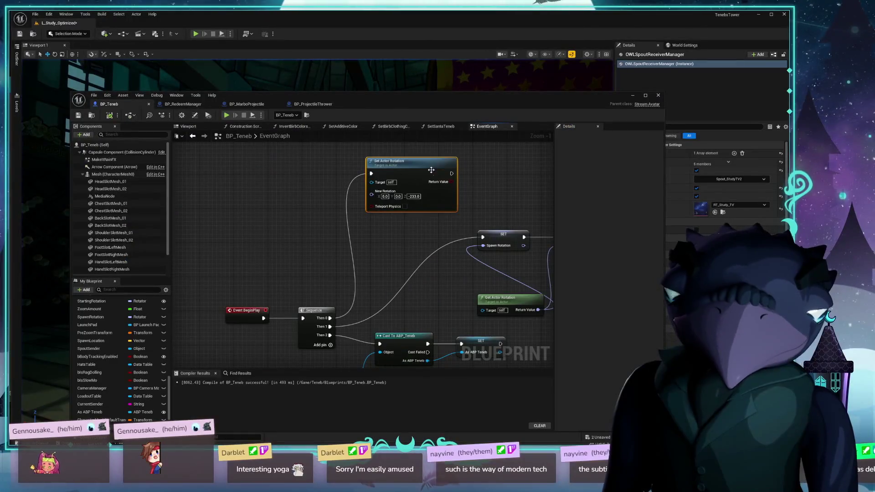
- Move the Blueprint window to reveal the level and compile BP_Teneb
click(431, 172)
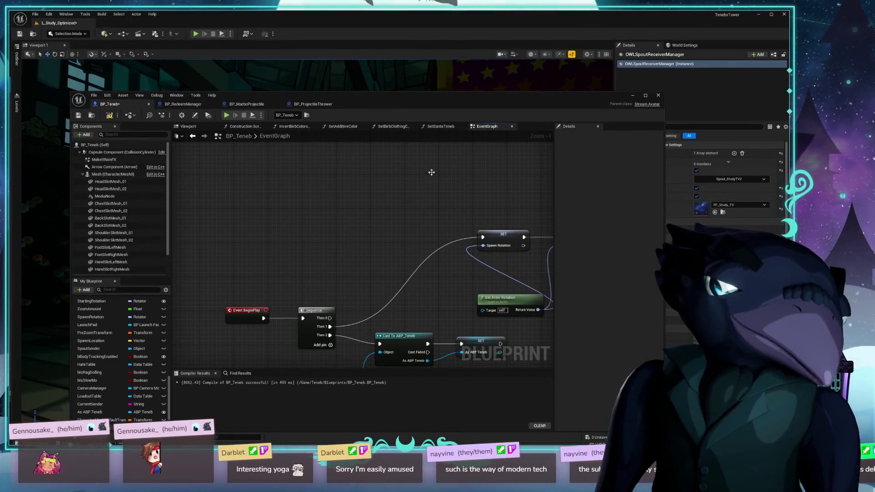
mouse_move(407, 98)
mouse_down()
mouse_move(392, 421)
mouse_move(388, 78)
mouse_up()
click(91, 99)
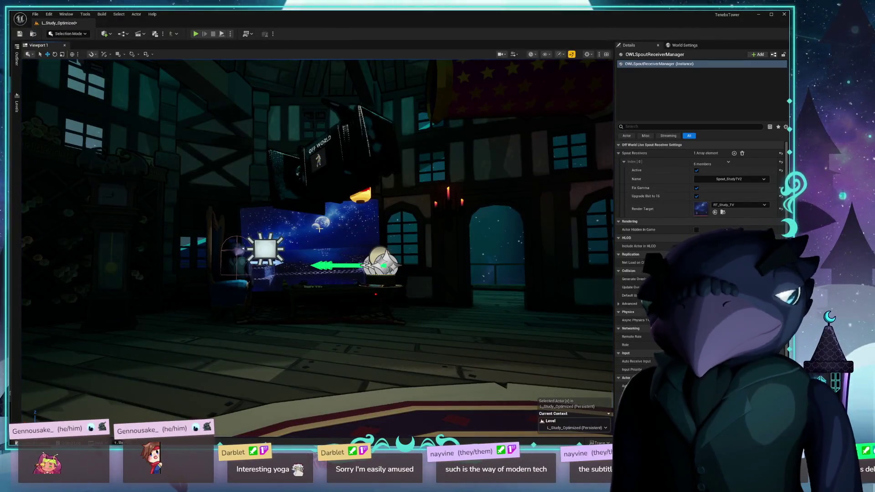
- Select the crow BP_Teneb actor in the level and show its capsule component details
mouse_move(306, 222)
mouse_down()
mouse_move(411, 284)
mouse_move(403, 291)
mouse_up()
click(403, 291)
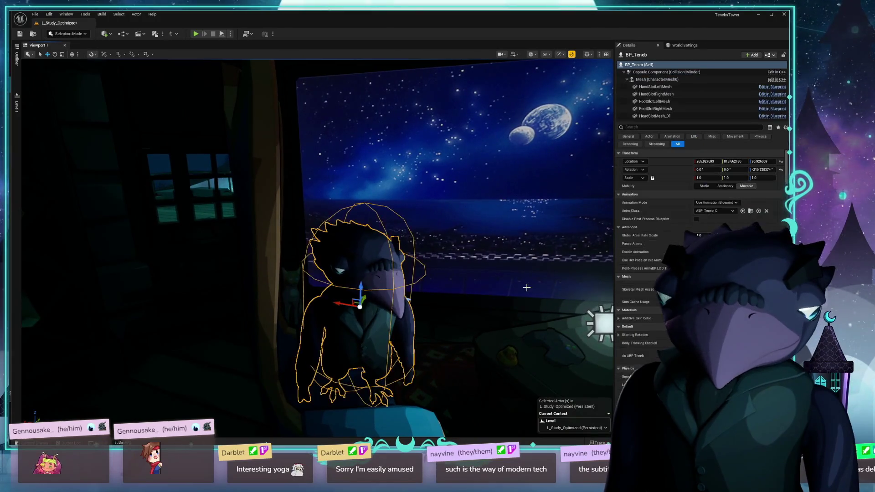
drag(593, 188, 554, 192)
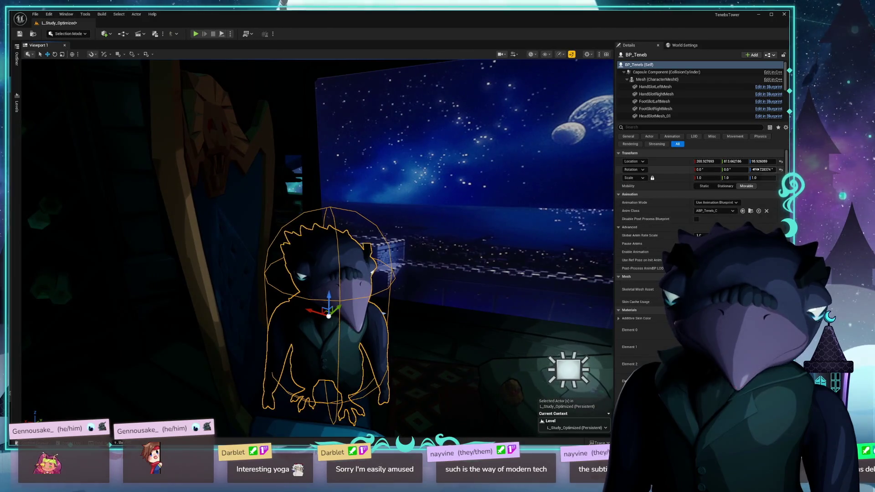
drag(437, 258, 451, 269)
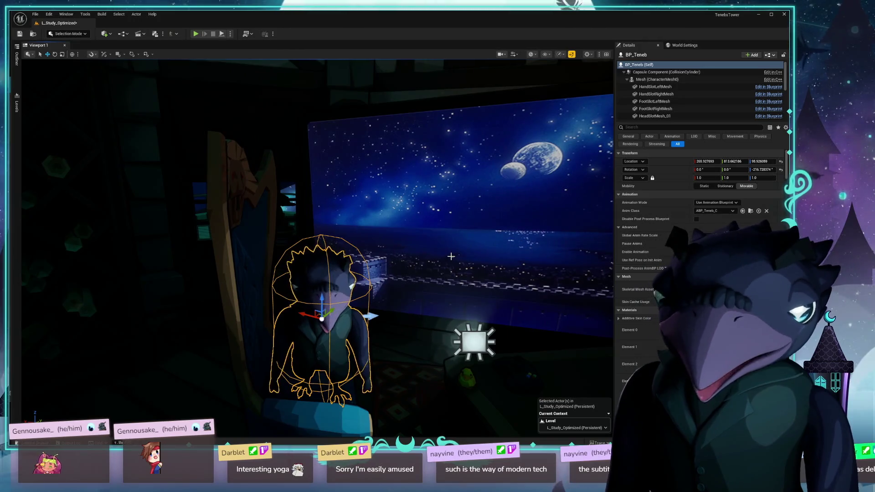
mouse_move(570, 224)
mouse_down()
mouse_move(597, 216)
mouse_move(559, 217)
mouse_up()
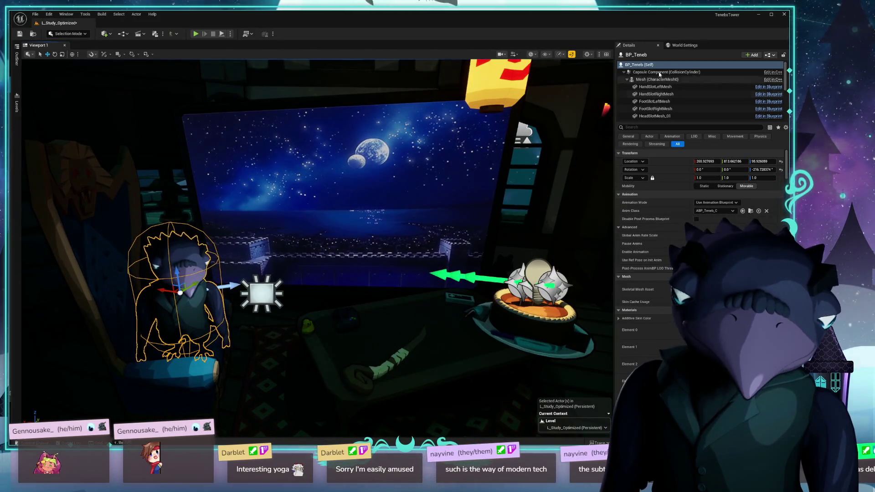
click(672, 72)
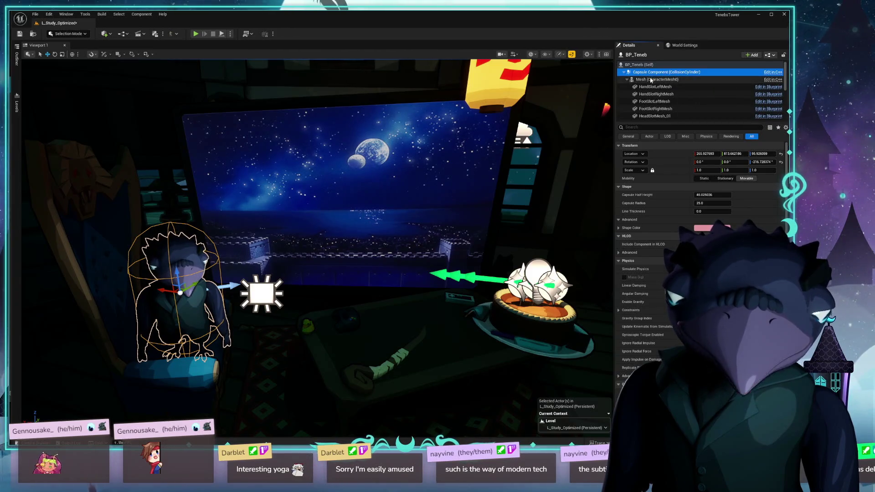
- Reset the character mesh's Z rotation to its default
click(651, 80)
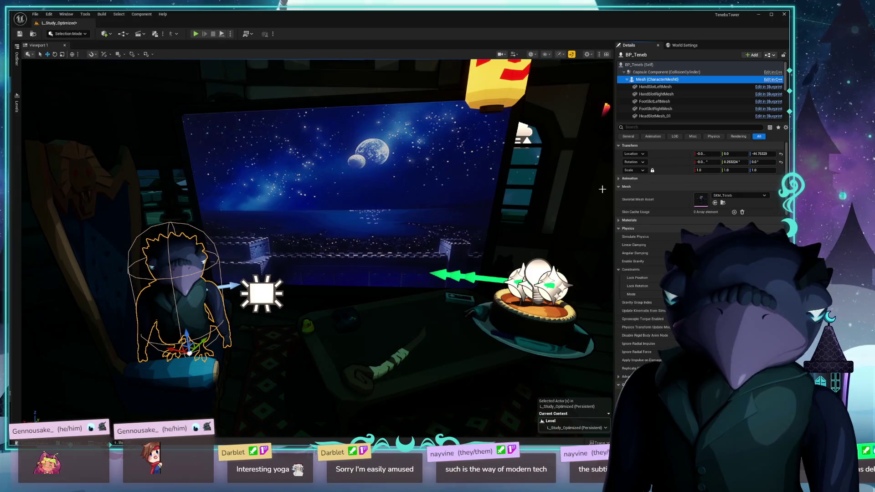
drag(365, 238, 340, 243)
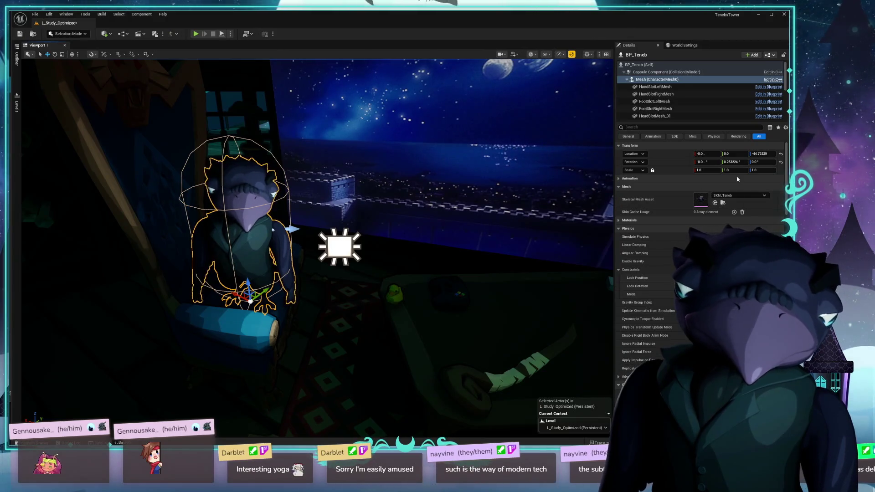
click(781, 162)
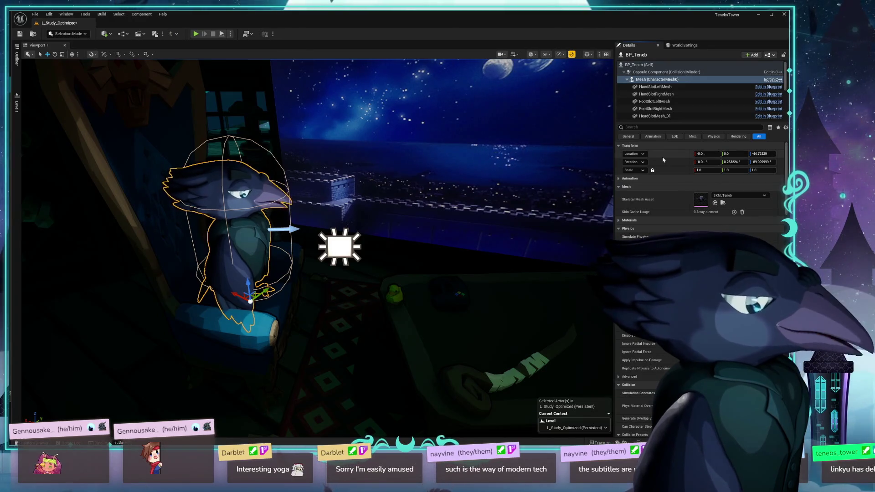
- Zero the capsule's Z rotation, rotate it to face the room, save, then inspect HandSlotLeftMesh
click(695, 73)
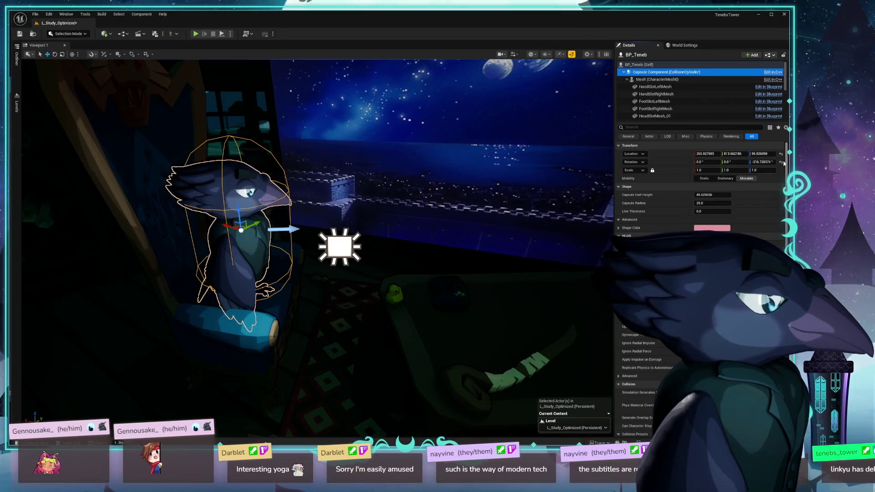
click(781, 163)
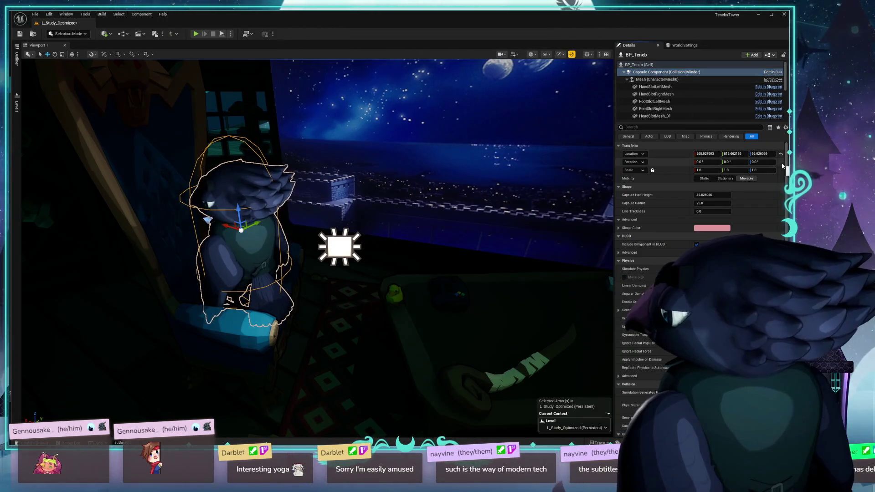
key(e)
mouse_move(269, 235)
mouse_down()
mouse_move(207, 236)
mouse_move(236, 245)
mouse_up()
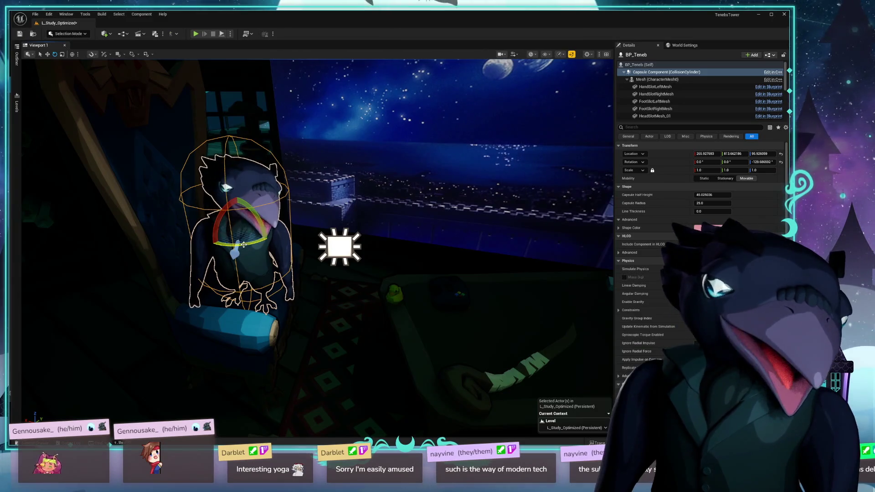
click(20, 35)
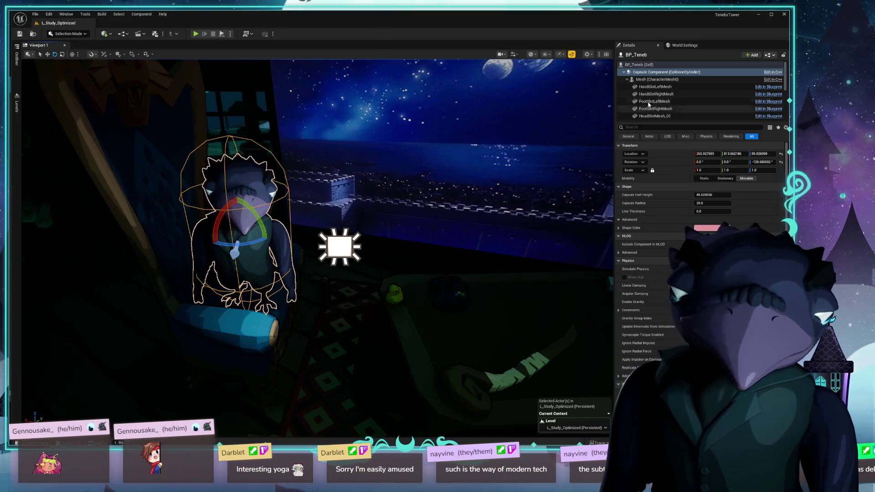
click(651, 87)
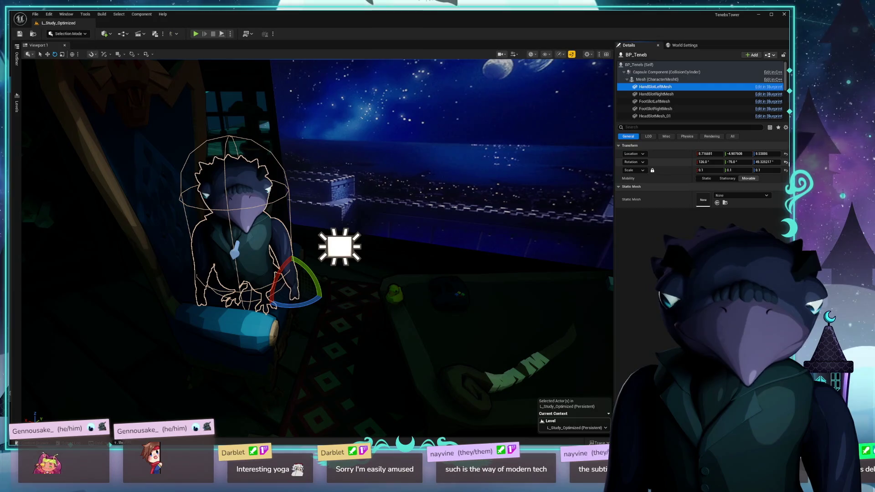
- Reset HandSlotRightMesh's location to its default and save
click(681, 96)
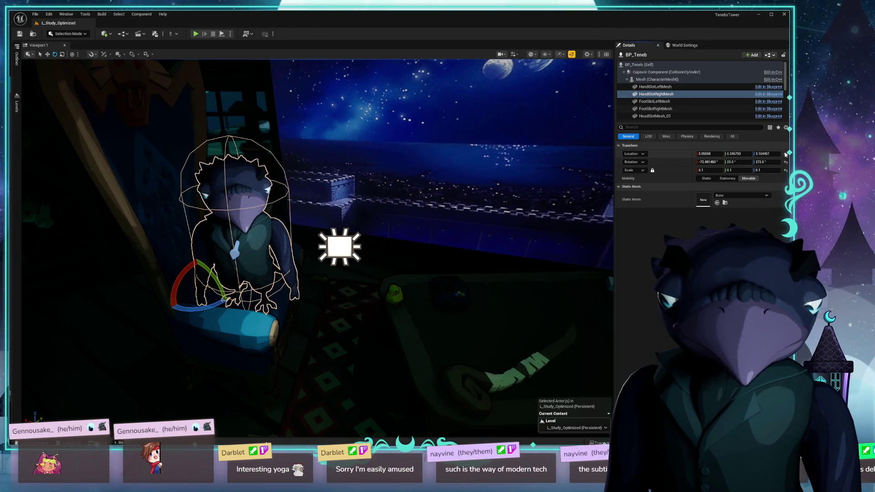
click(786, 154)
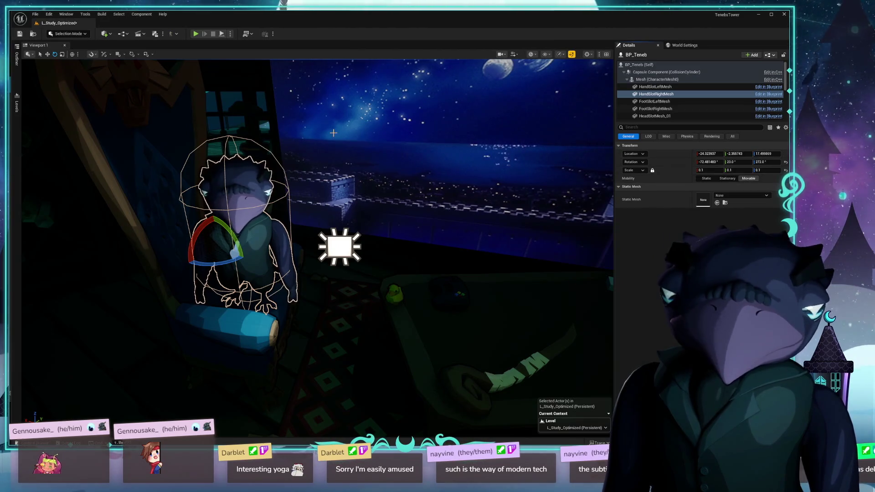
key(ctrl+s)
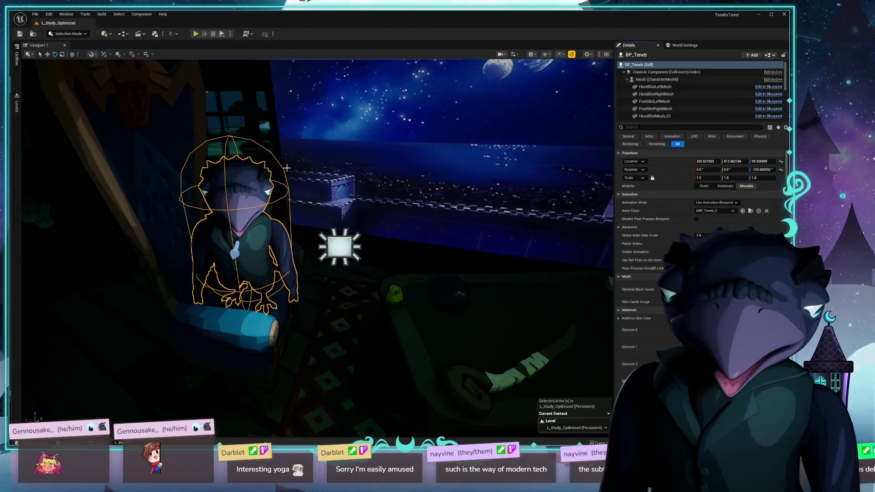
- Inspect the hand, foot and head slot mesh components in the Details list
click(656, 87)
click(665, 93)
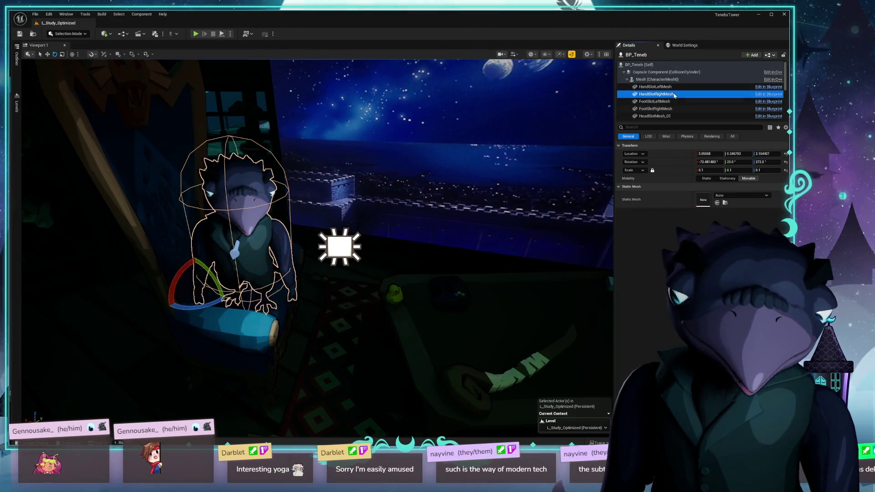
click(679, 102)
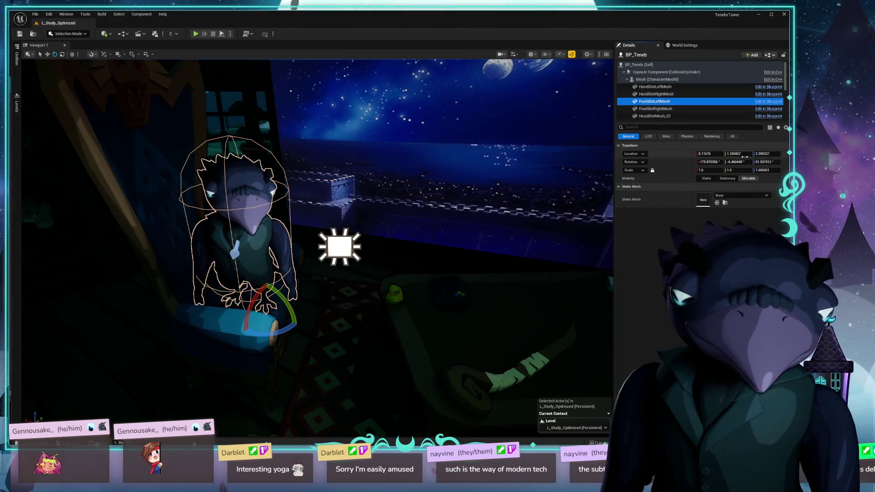
click(683, 108)
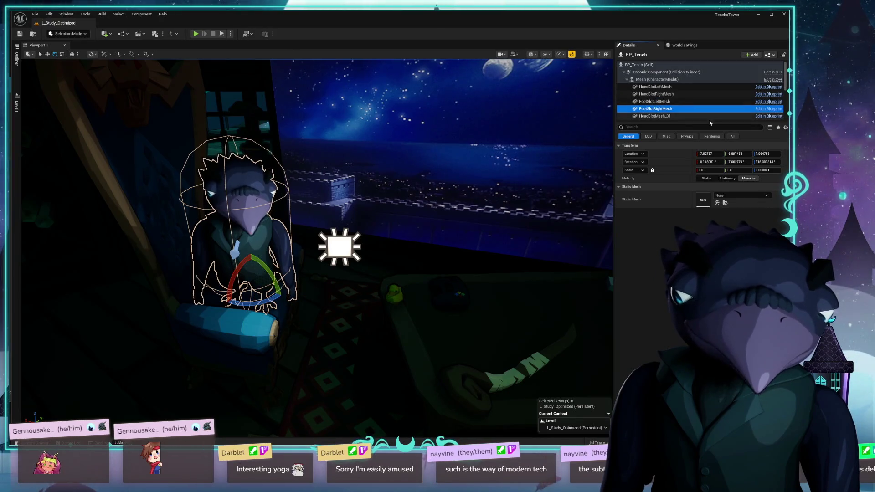
click(674, 115)
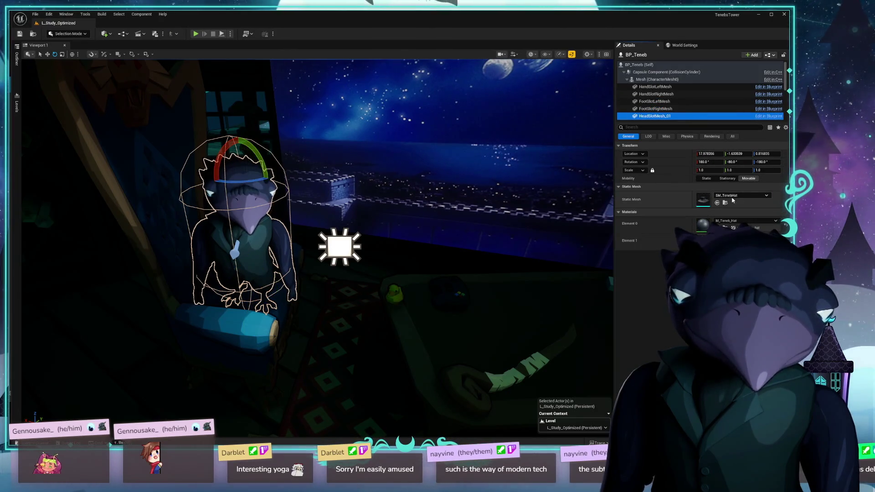
click(674, 108)
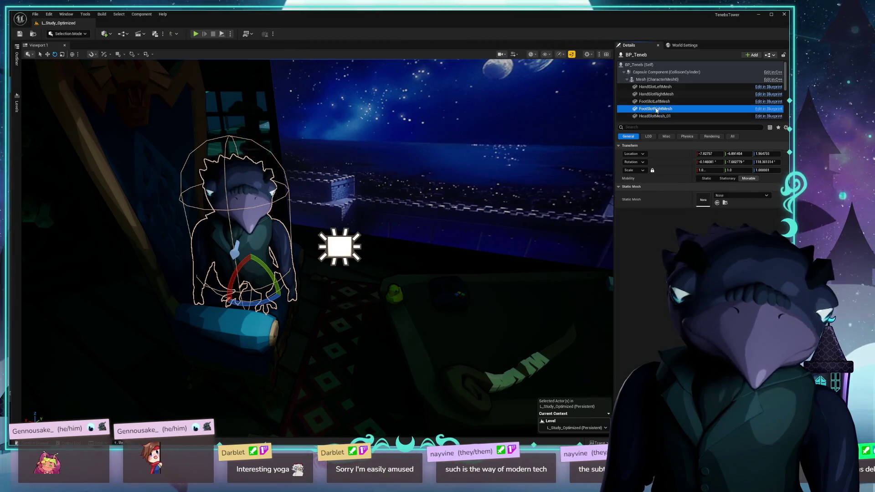
click(675, 101)
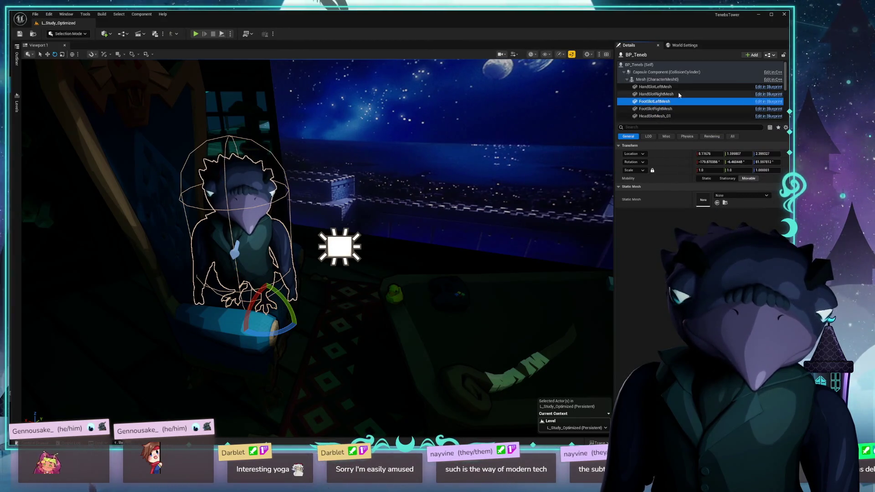
click(675, 108)
click(675, 116)
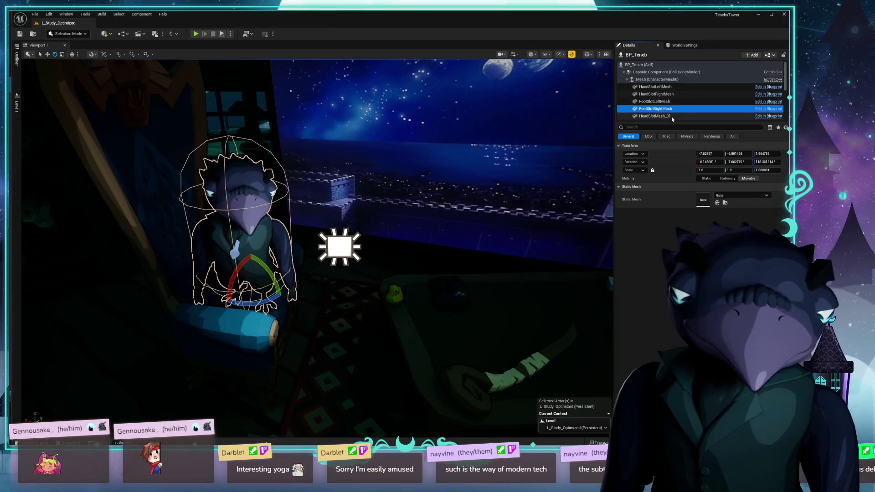
scroll(675, 105, down, 2)
click(654, 118)
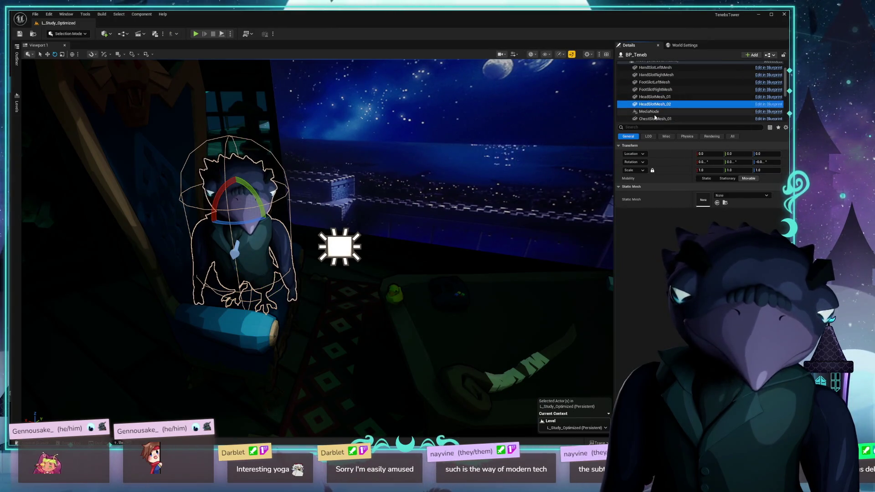
scroll(697, 107, down, 1)
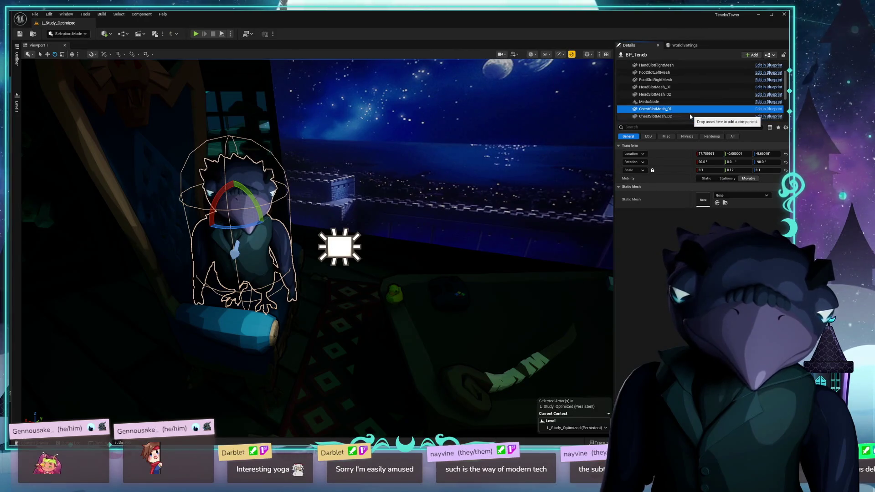
- Reset ChestSlotMesh_01's location to 0, 0, 0 and review the chest, back and shoulder slots
click(785, 153)
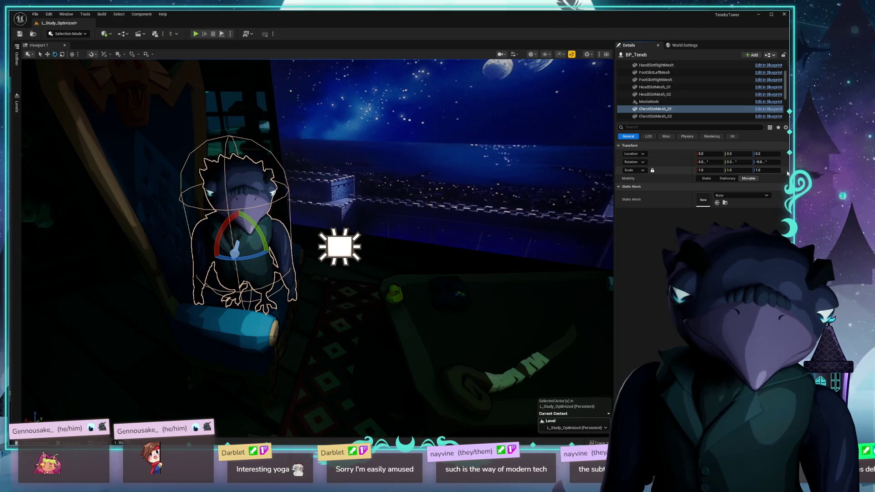
click(684, 117)
scroll(685, 119, down, 1)
click(695, 105)
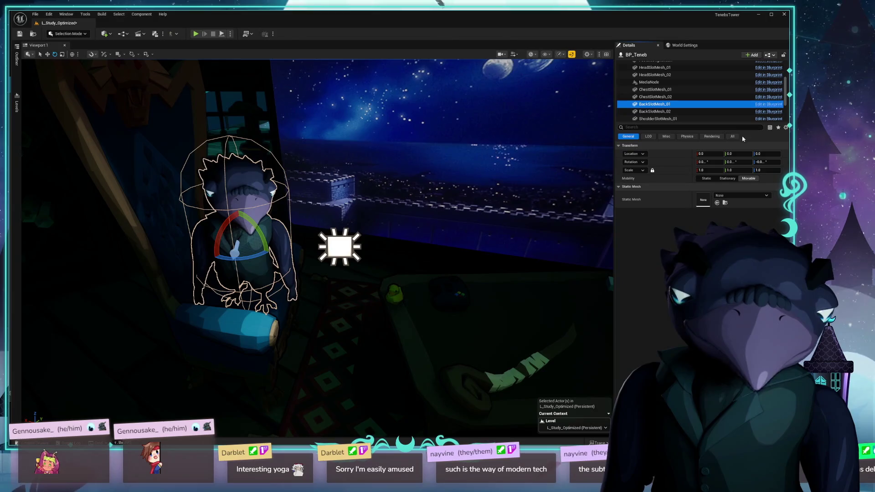
click(693, 118)
scroll(684, 99, down, 2)
scroll(684, 99, up, 5)
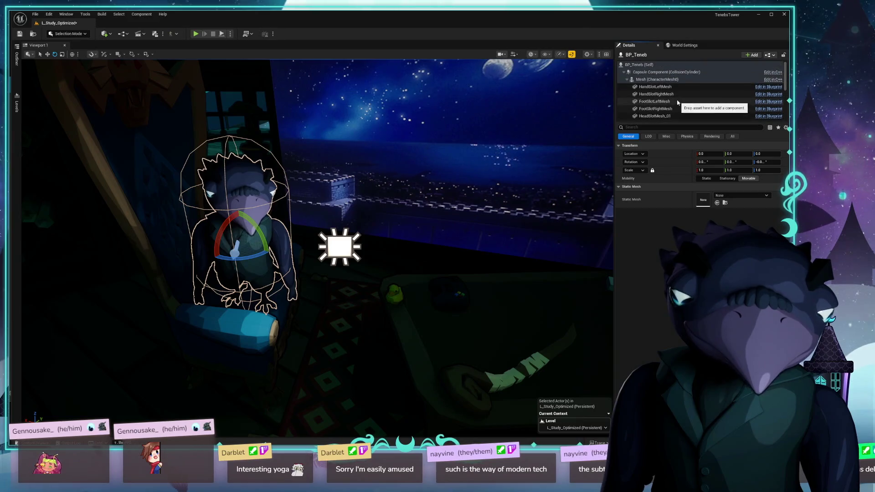
- Reset both hand slot meshes' location and rotation to default, and HandSlotLeftMesh's scale to 1.0
click(675, 95)
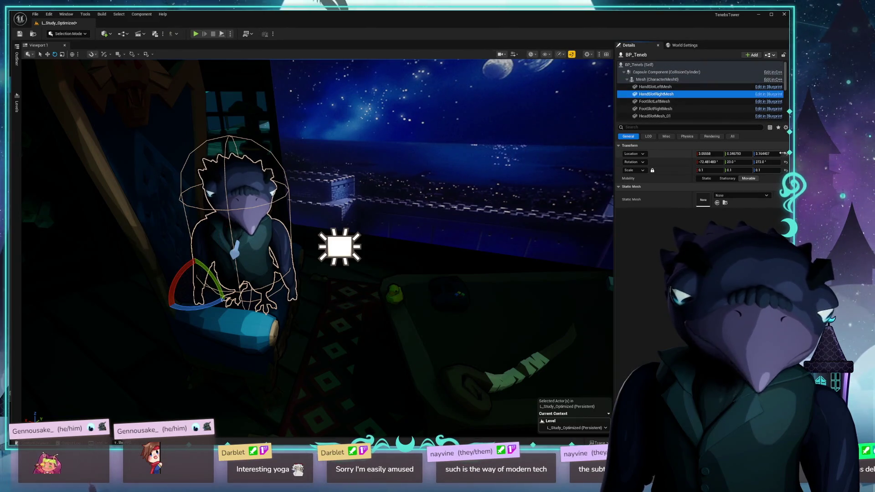
click(785, 155)
click(785, 162)
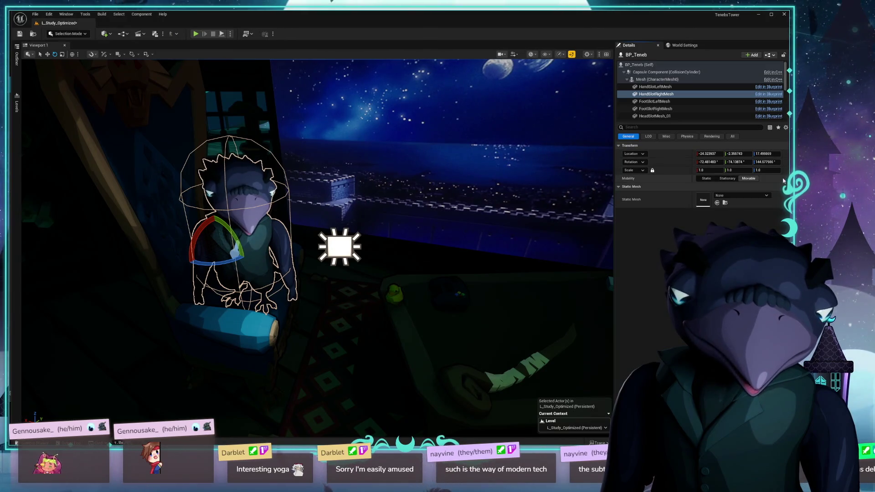
click(656, 87)
click(785, 170)
click(785, 162)
click(785, 155)
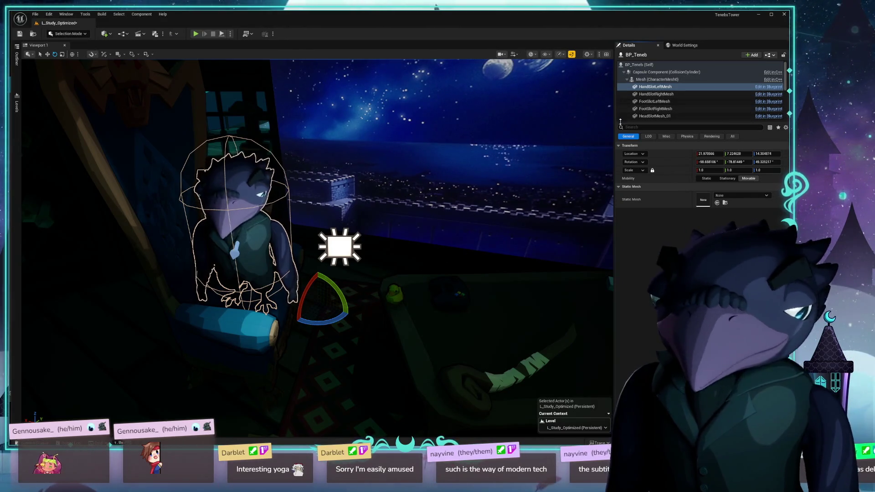
- Check HeadSlotMesh_01, HeadSlotMesh_02 and MediaNode, then save the level
click(665, 94)
click(667, 101)
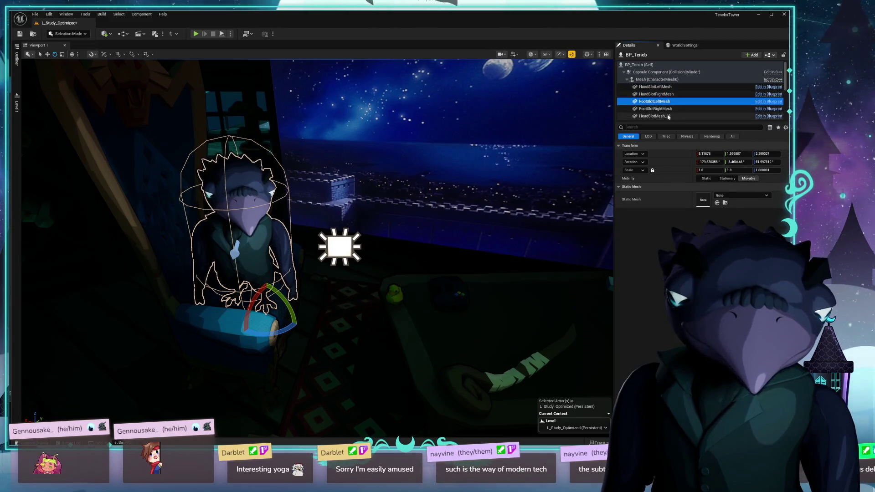
click(678, 109)
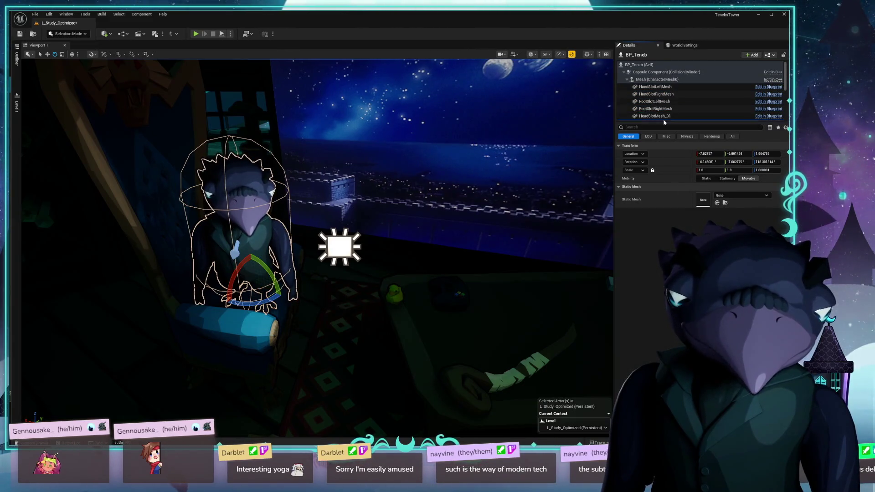
click(671, 117)
scroll(670, 114, down, 2)
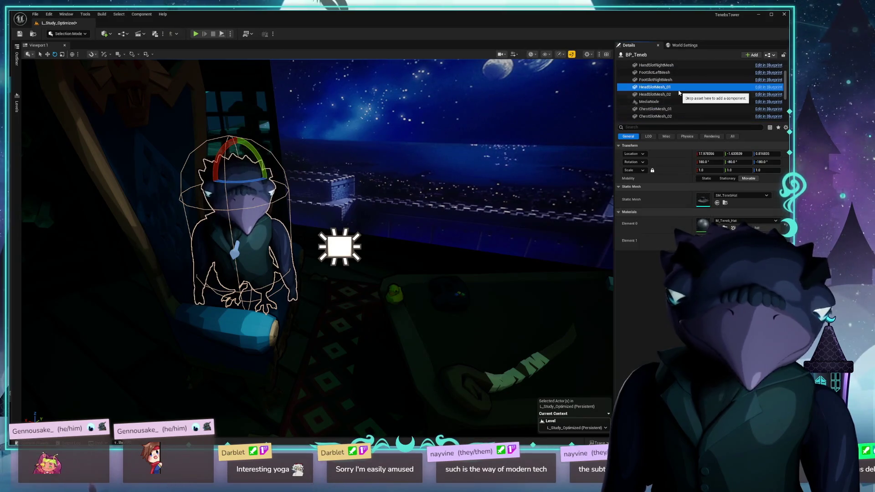
click(661, 94)
click(657, 102)
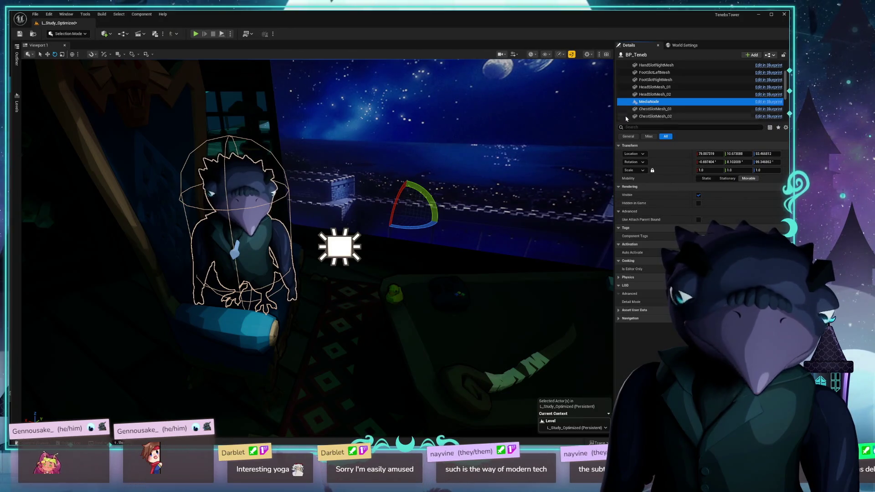
key(ctrl+s)
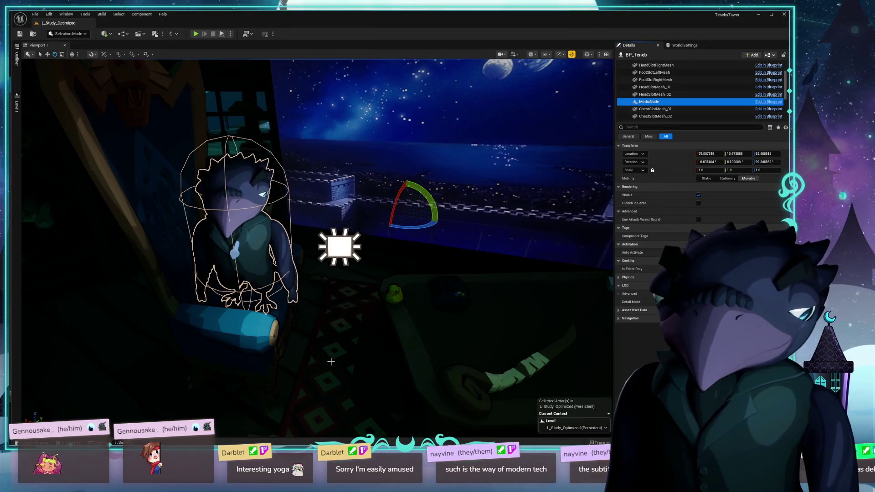
key(alt+Tab)
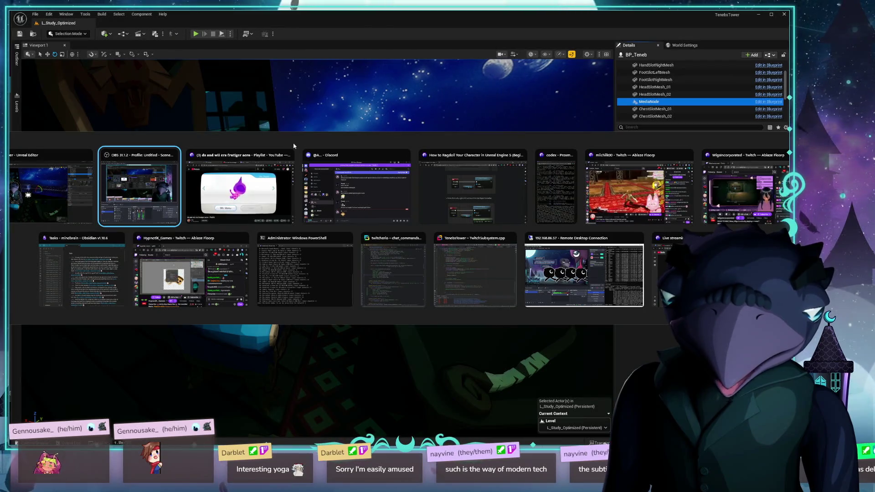
- Return to the Unreal editor and open BP_Teneb in the Blueprint editor with Ctrl+E
key(Escape)
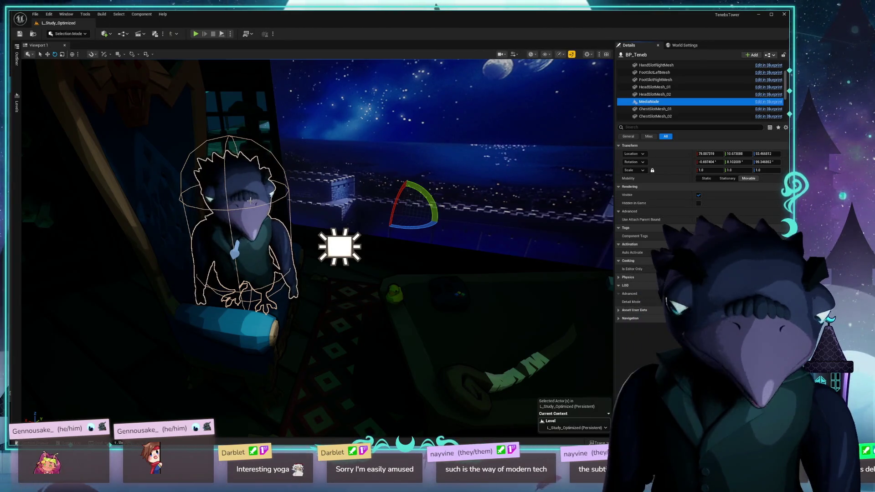
key(ctrl+e)
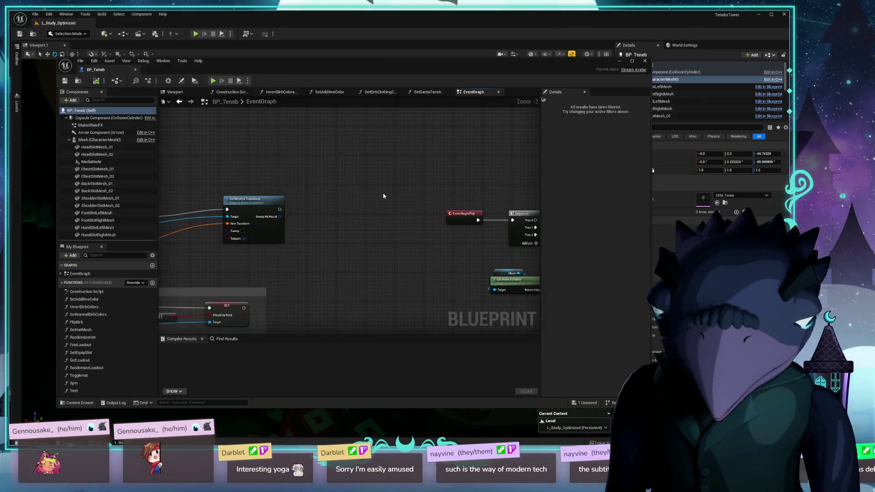
- Orbit BP_Teneb's viewport preview onto the raven and compare HeadSlotMesh_01 with the empty HeadSlotMesh_02's parent socket
drag(435, 67, 429, 66)
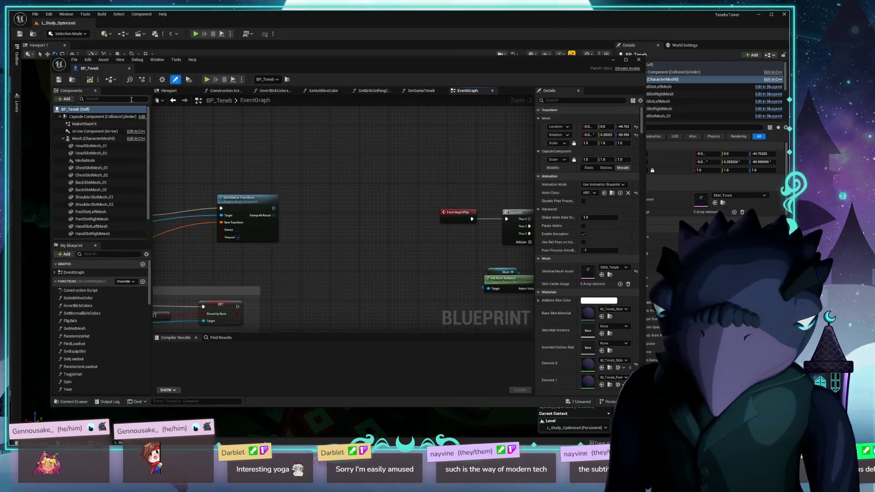
click(167, 90)
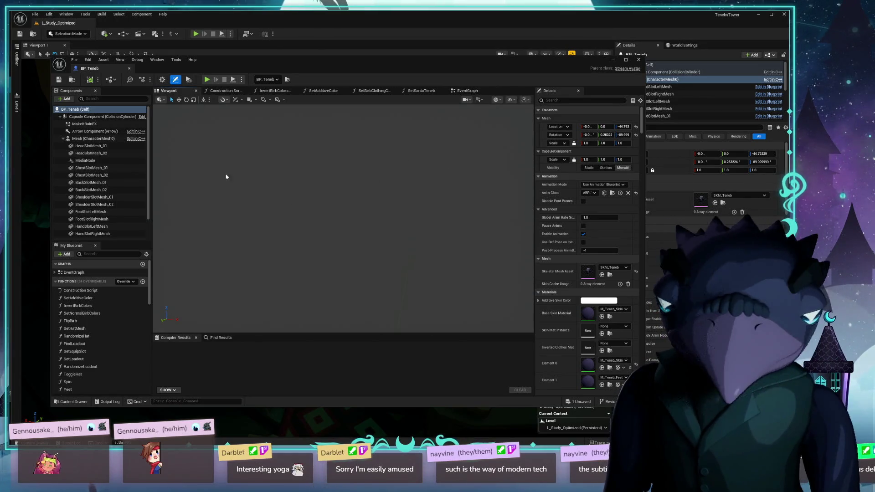
click(95, 131)
click(94, 139)
mouse_move(274, 165)
mouse_down()
mouse_move(323, 179)
mouse_move(180, 136)
mouse_up()
click(99, 146)
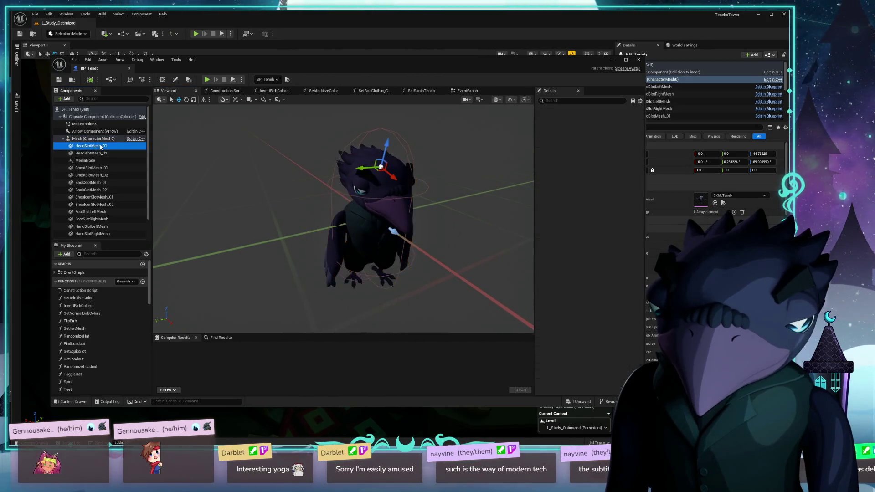
click(98, 154)
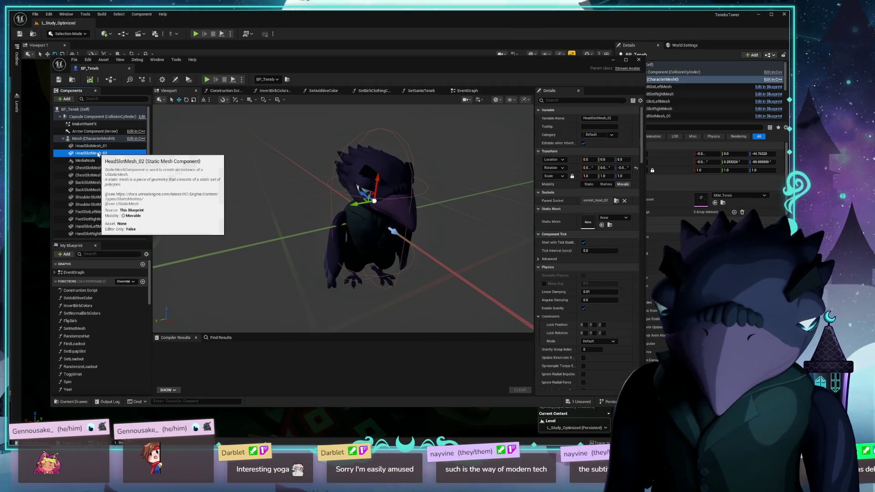
mouse_move(319, 205)
mouse_down()
mouse_move(337, 173)
mouse_move(371, 206)
mouse_up()
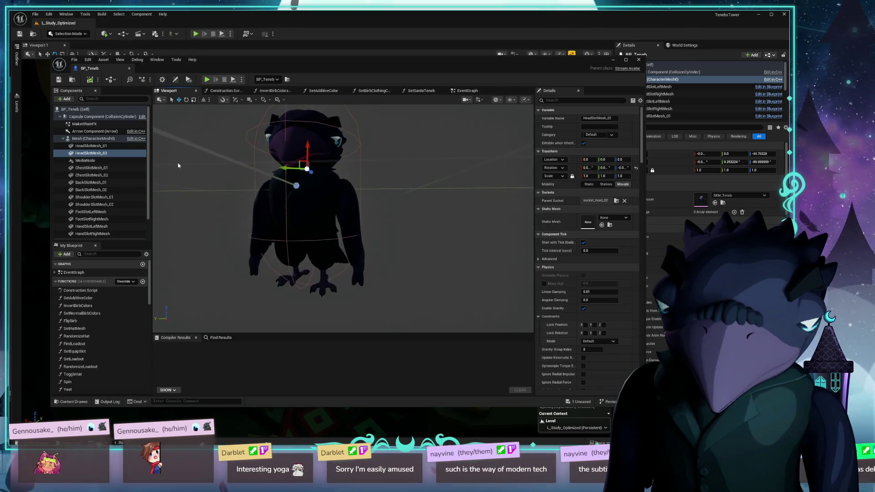
click(127, 146)
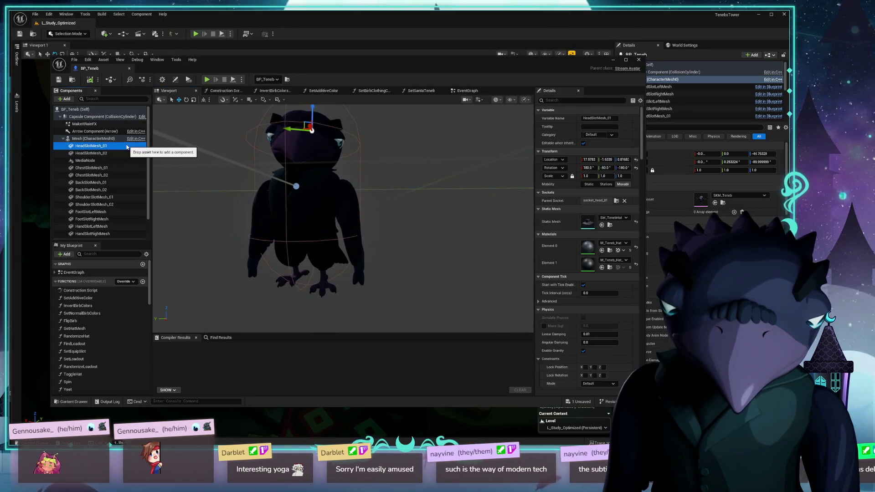
click(112, 153)
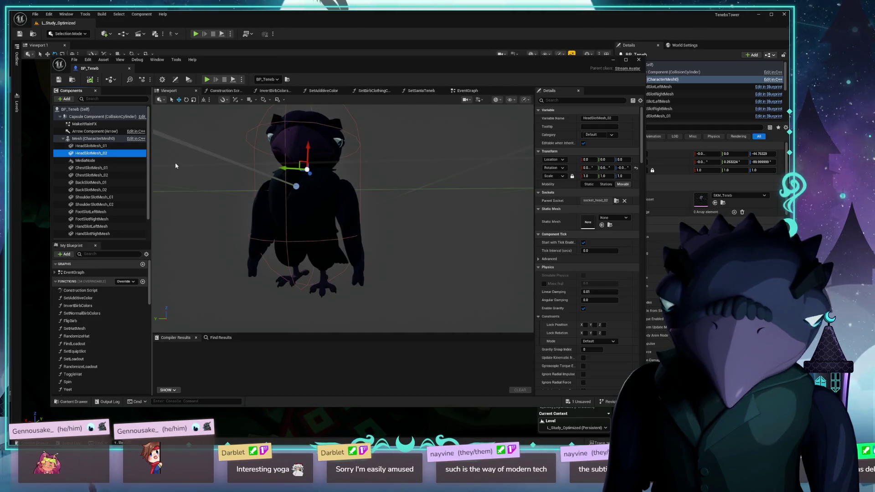
click(617, 202)
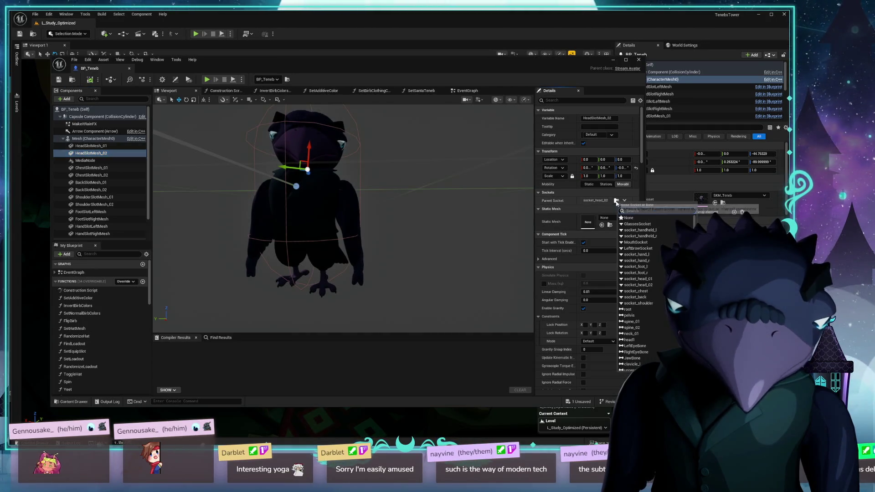
- Reset HeadSlotMesh_02's rotation and give it HeadSlotMesh_01's location (17.9783, -1.6335, 0.8168)
key(Escape)
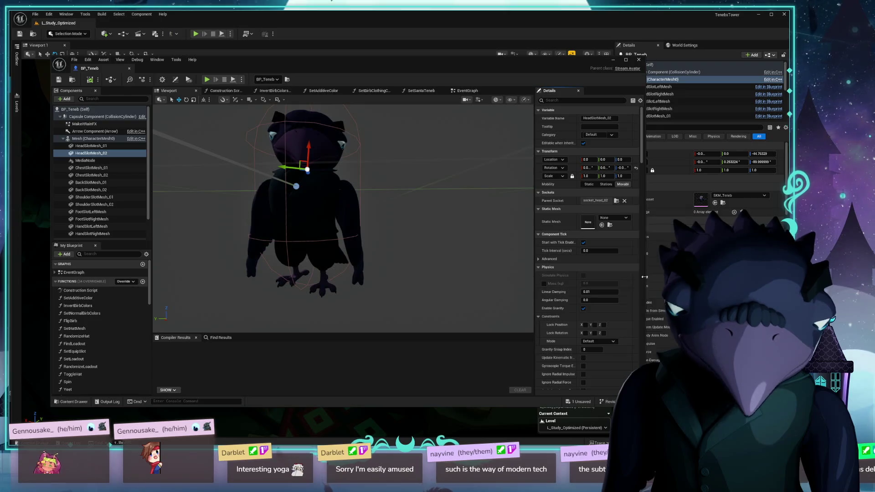
click(636, 169)
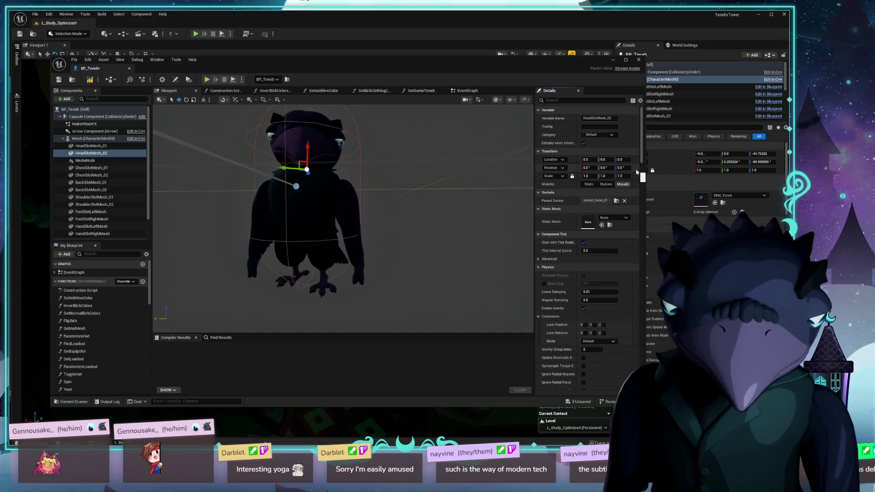
click(91, 146)
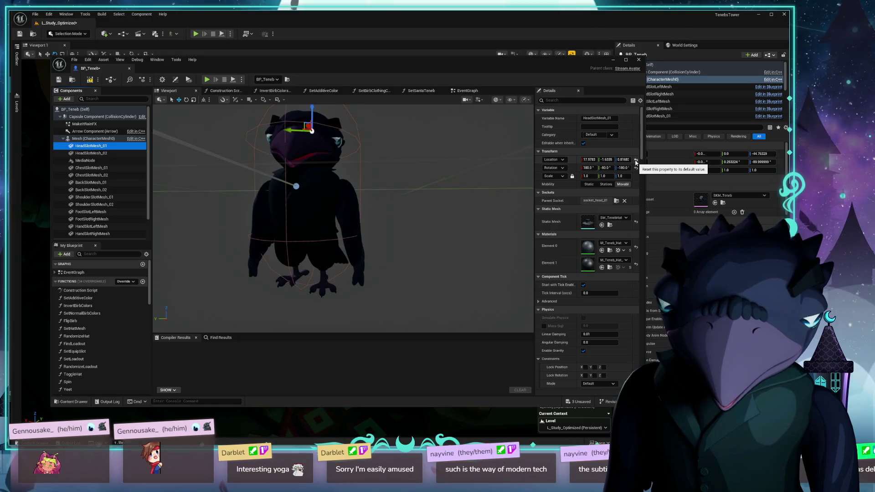
click(573, 162)
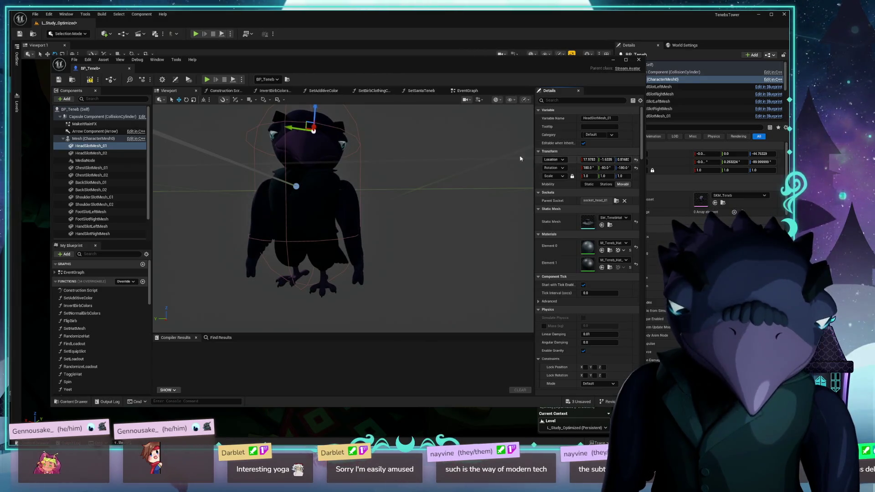
click(91, 153)
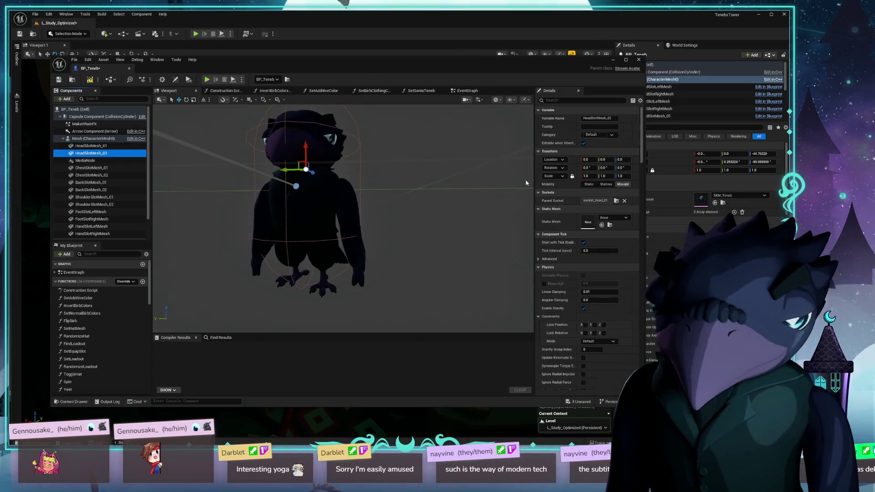
click(571, 162)
key(ctrl+v)
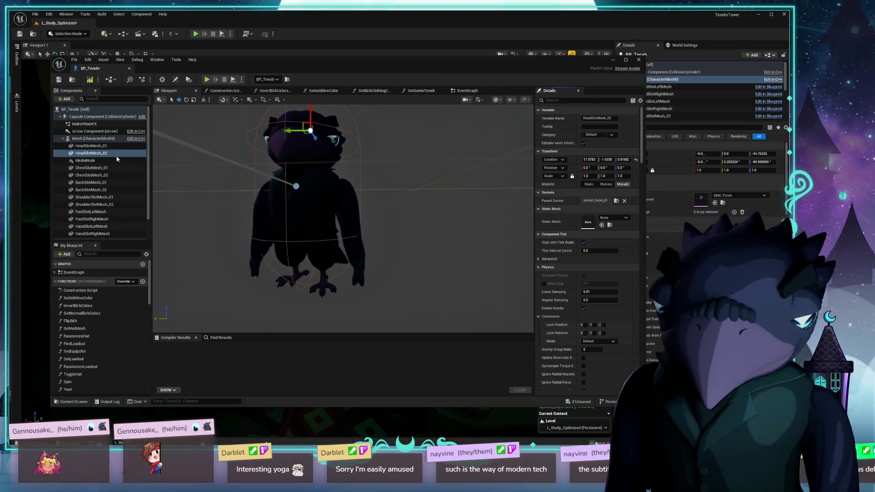
- Copy HeadSlotMesh_01's rotation (180, -90, -180) onto HeadSlotMesh_02
click(107, 145)
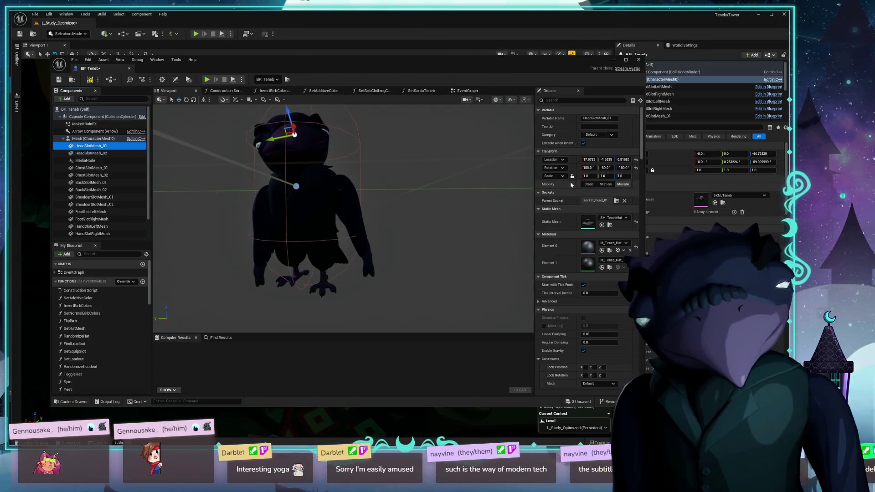
click(573, 170)
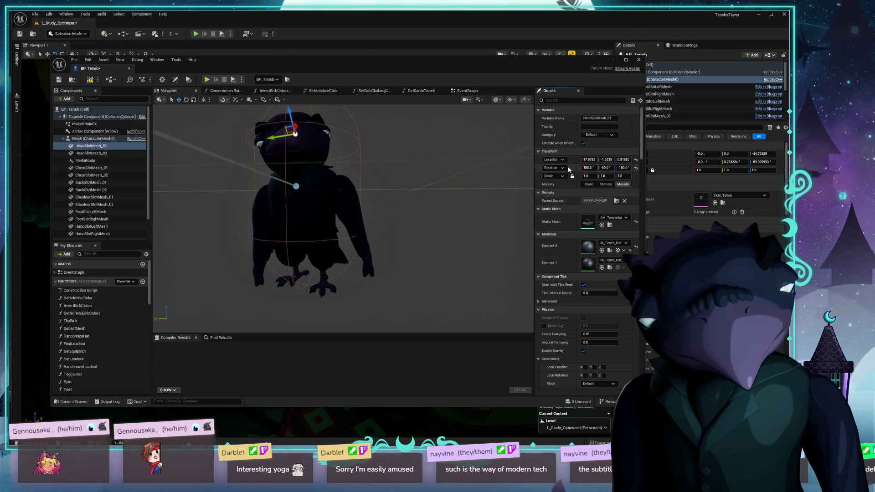
click(102, 152)
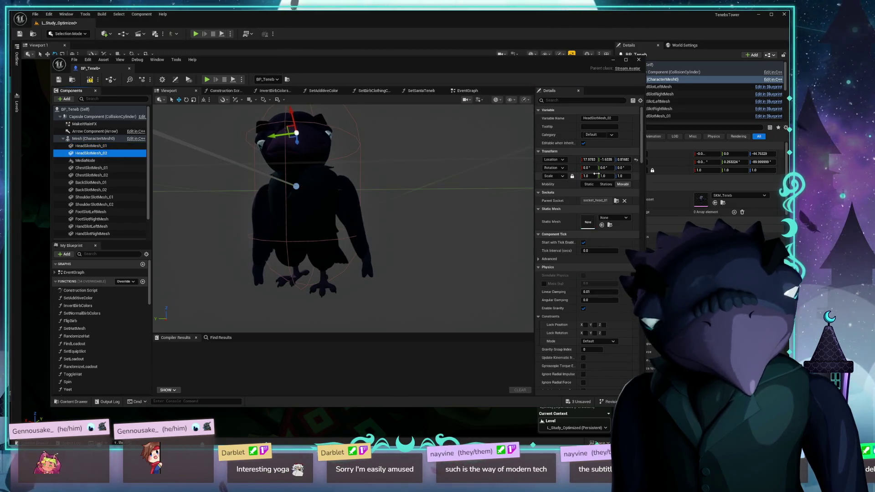
click(572, 169)
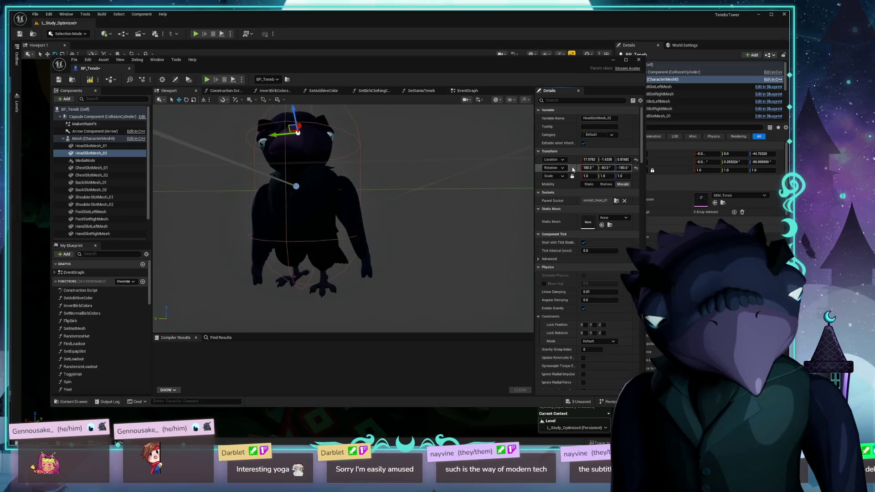
click(101, 167)
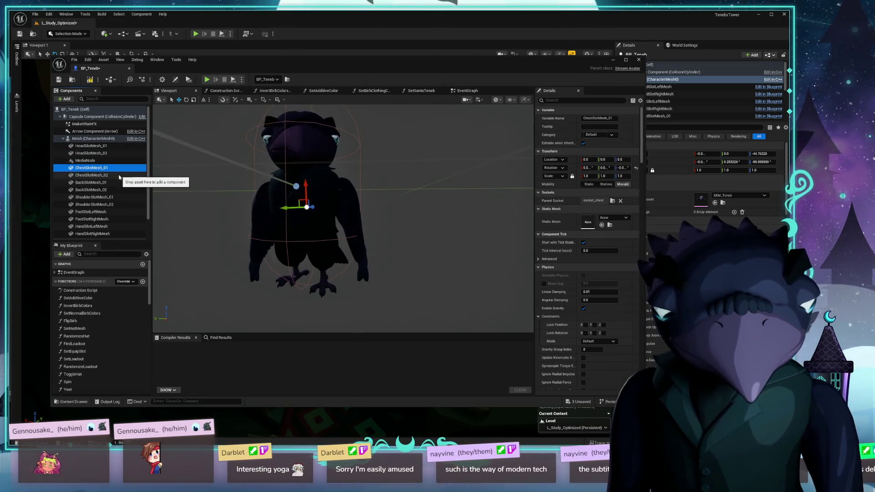
- Review the chest, back and shoulder slot mesh transforms, then select HandSlotLeftMesh
click(113, 175)
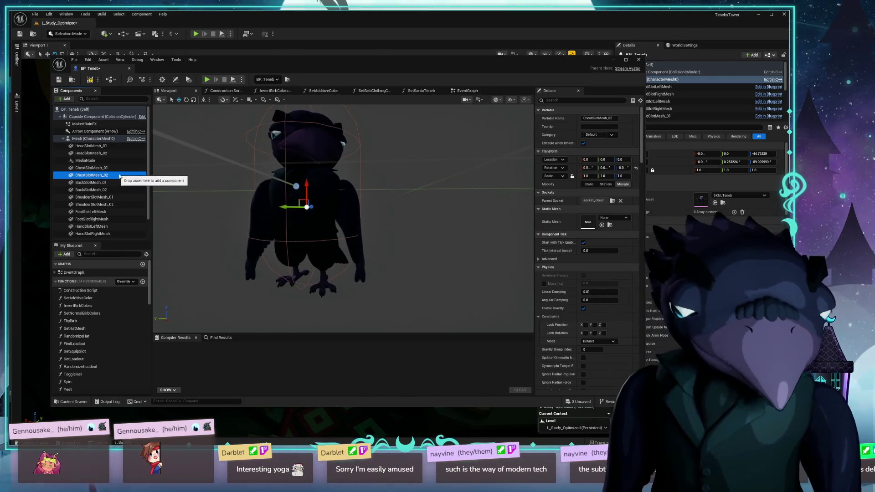
click(103, 183)
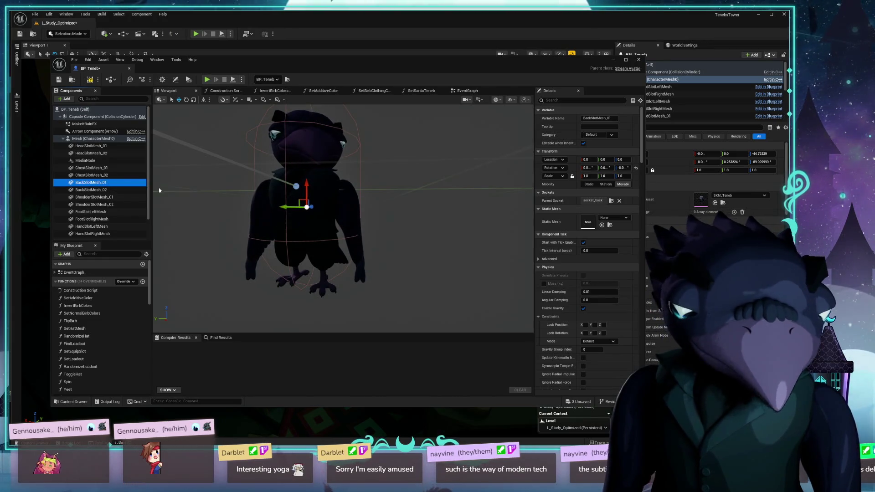
click(126, 190)
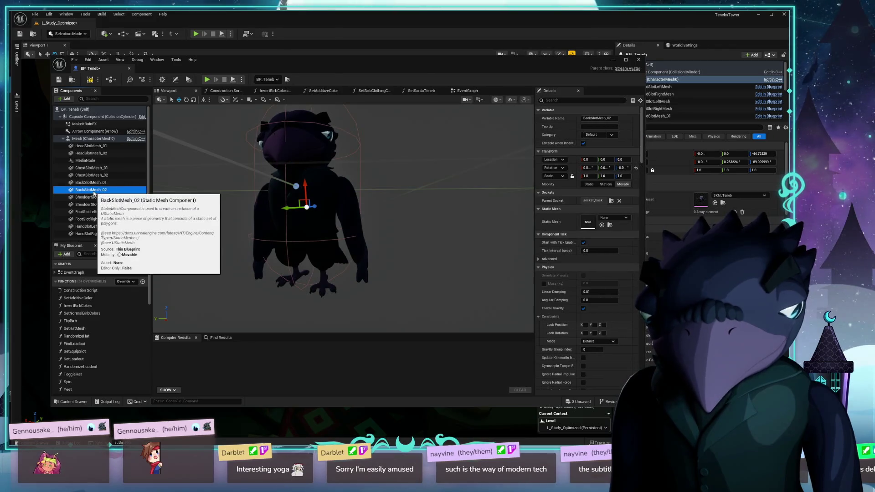
click(117, 197)
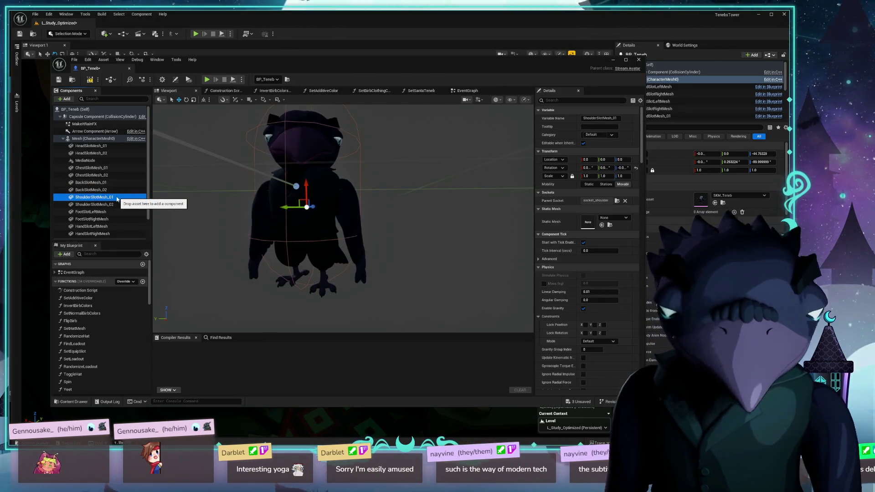
click(126, 205)
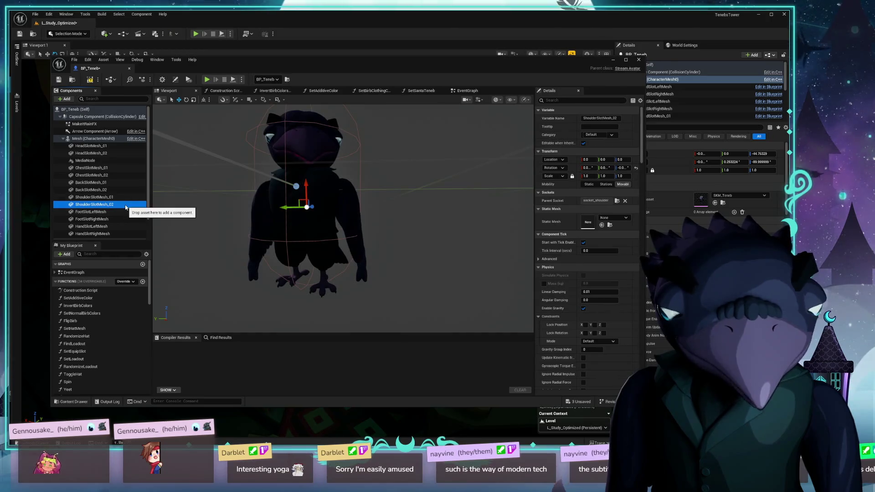
click(114, 212)
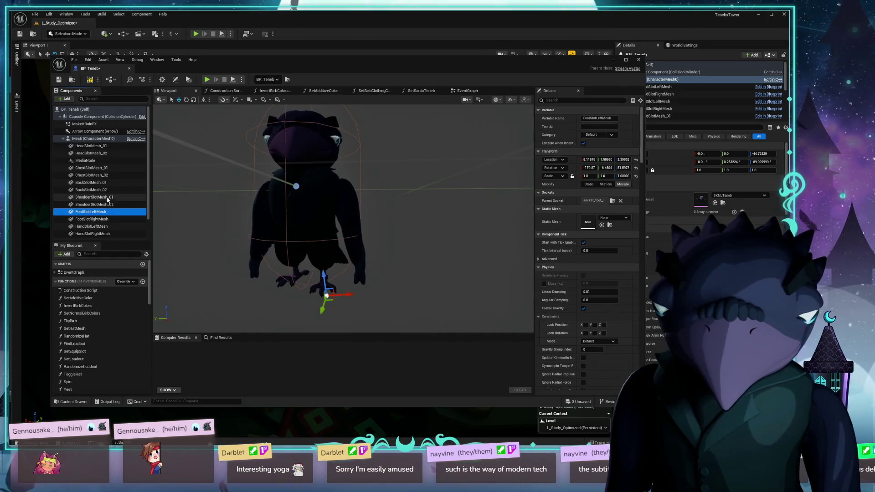
click(108, 197)
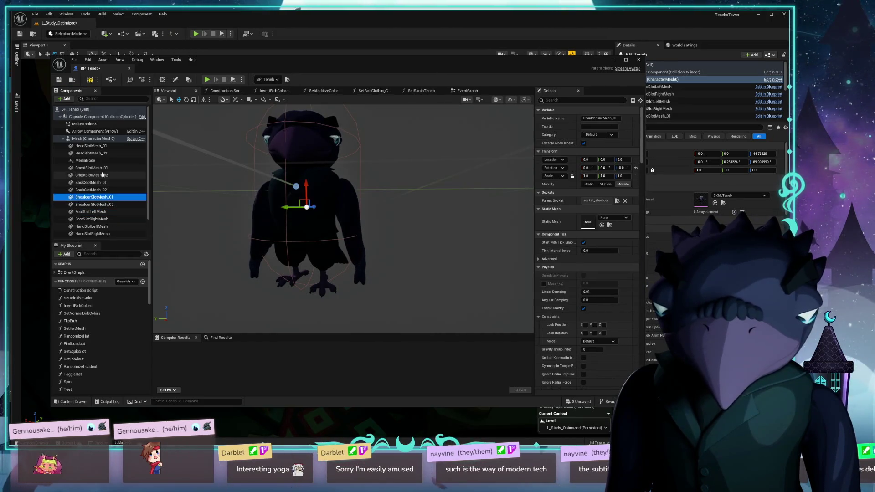
click(99, 226)
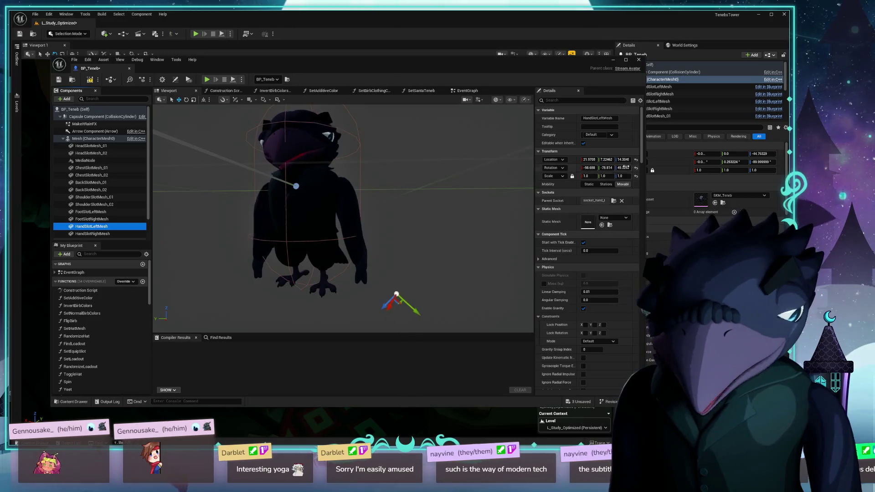
- Zero location and rotation on HandSlotLeftMesh and HandSlotRightMesh, then compile BP_Teneb
click(636, 160)
click(635, 167)
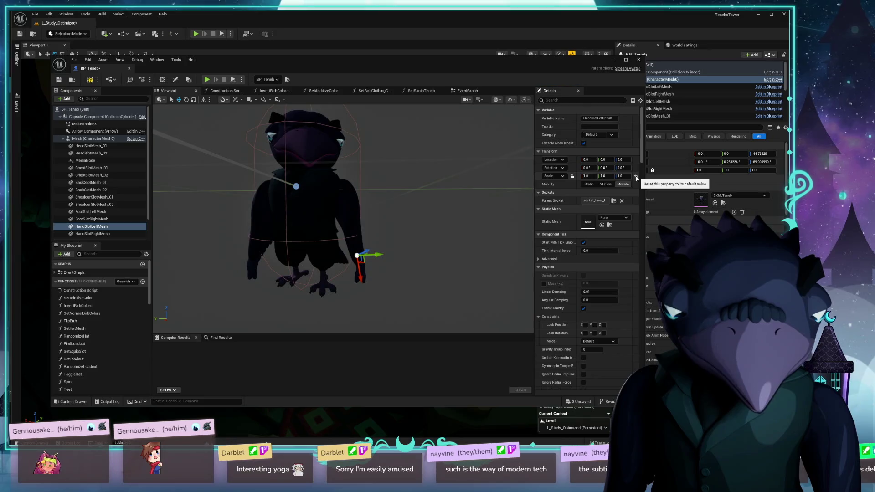
click(84, 234)
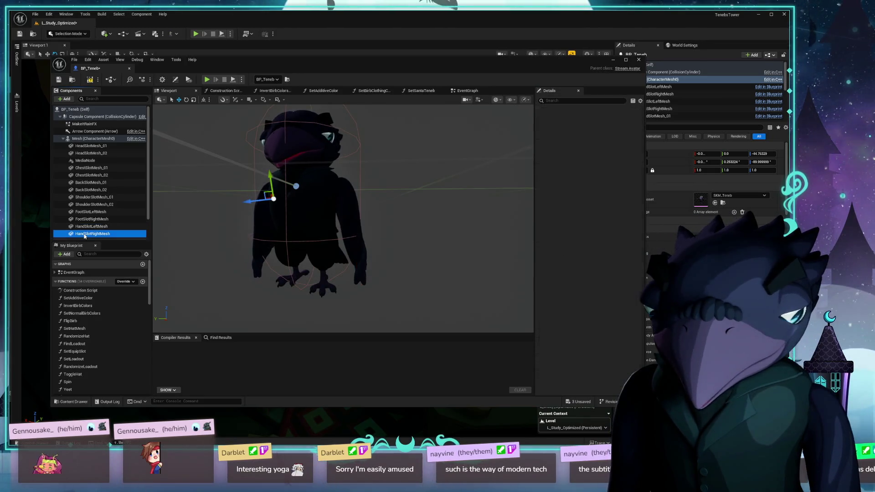
click(636, 160)
click(636, 168)
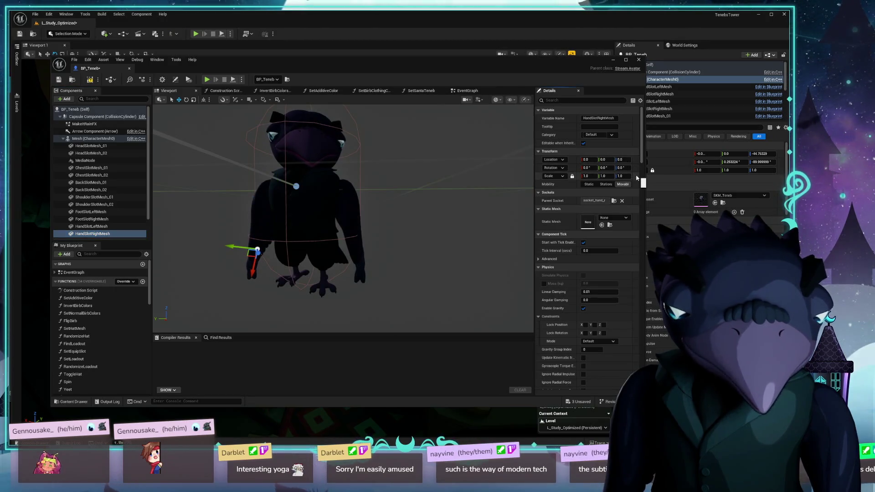
click(90, 80)
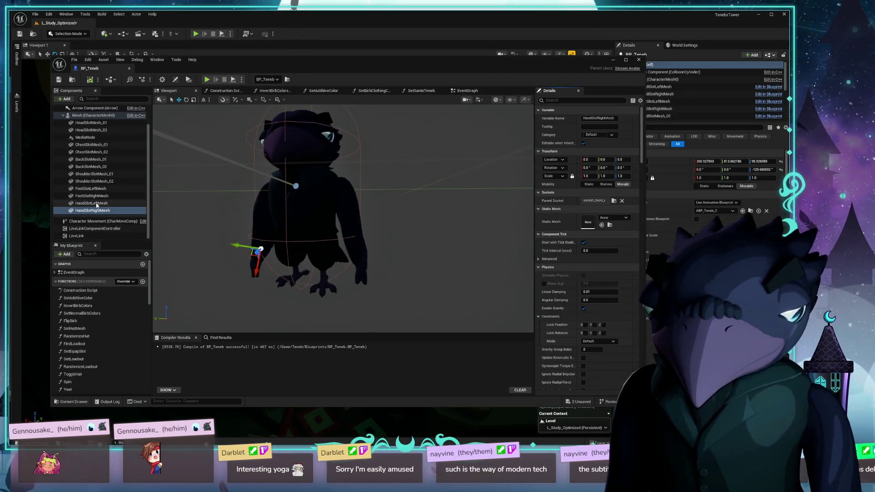
- Zero both foot slots' location and rotation, restore FootSlotRightMesh scale to 1.0, and save BP_Teneb
click(92, 188)
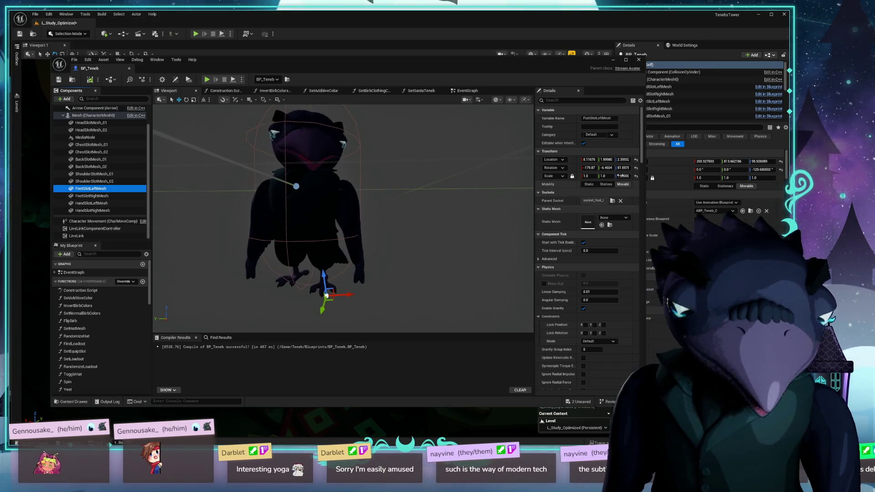
click(636, 159)
click(635, 168)
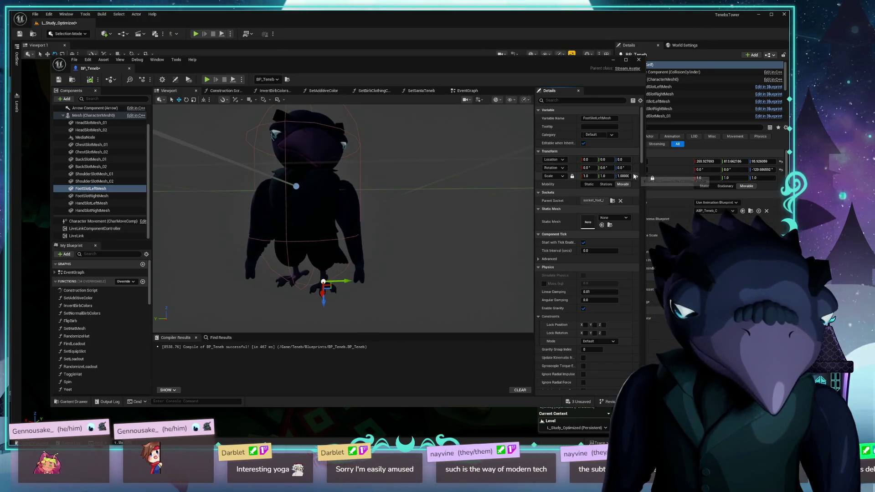
click(95, 196)
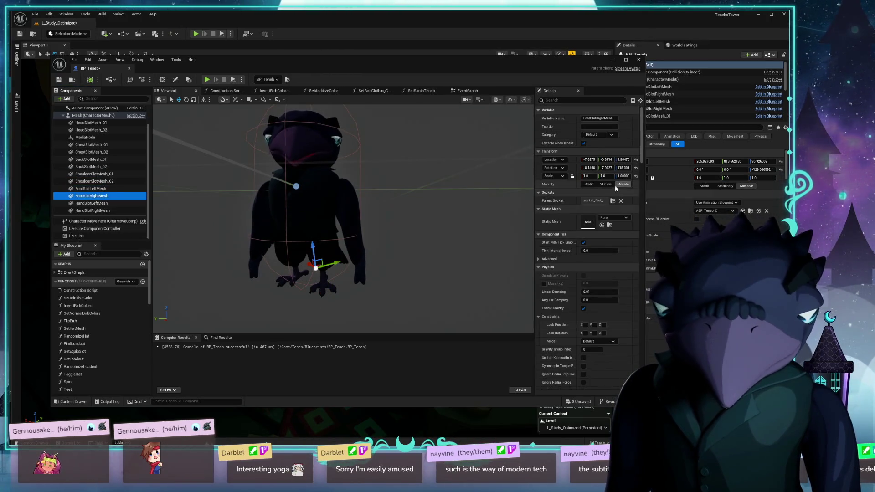
click(636, 176)
click(635, 168)
click(636, 159)
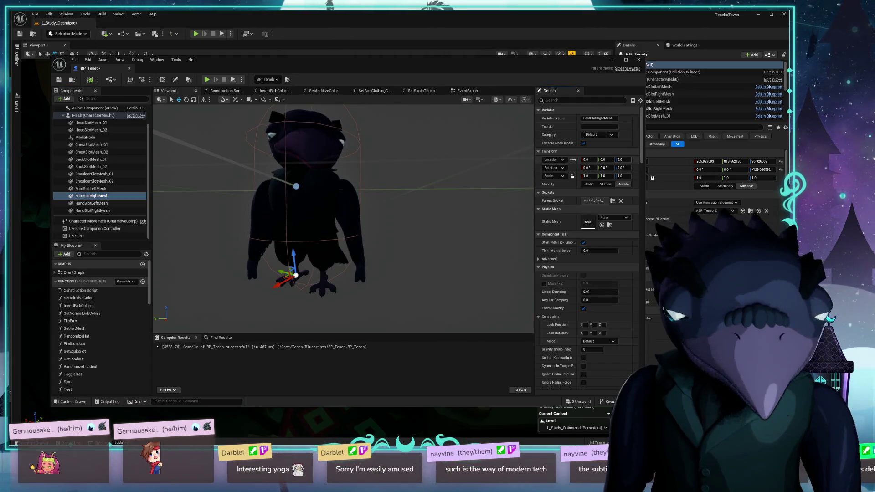
click(59, 79)
click(109, 181)
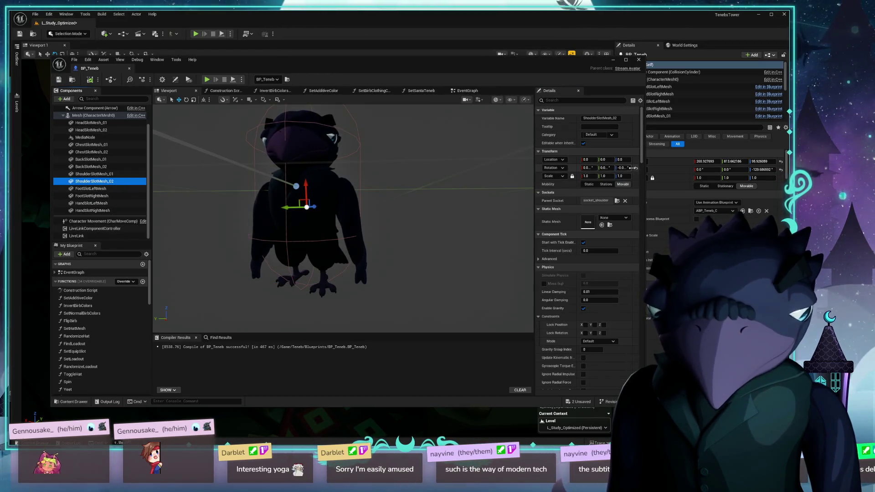
- Zero the rotations of ShoulderSlotMesh_02 and ShoulderSlotMesh_01
click(633, 168)
click(637, 169)
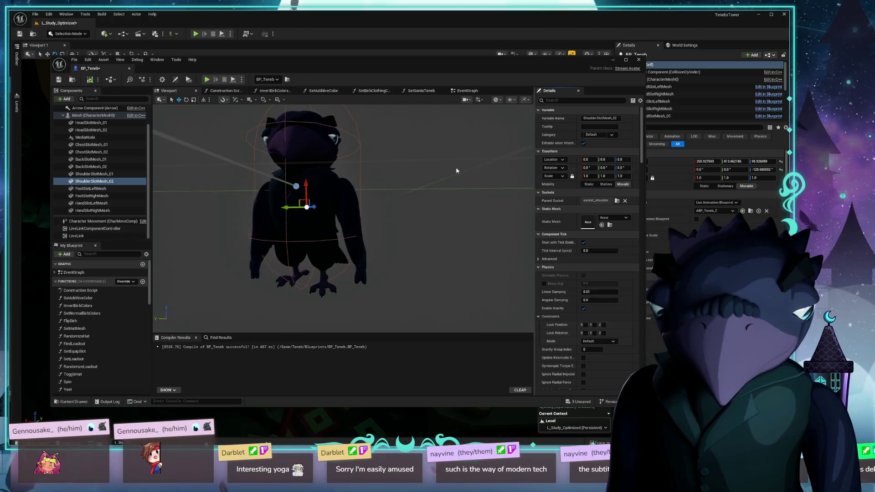
click(126, 174)
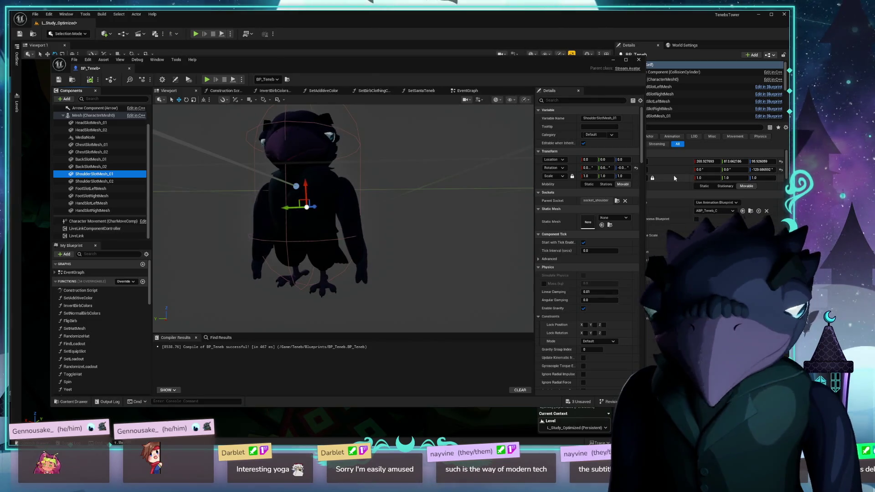
click(637, 169)
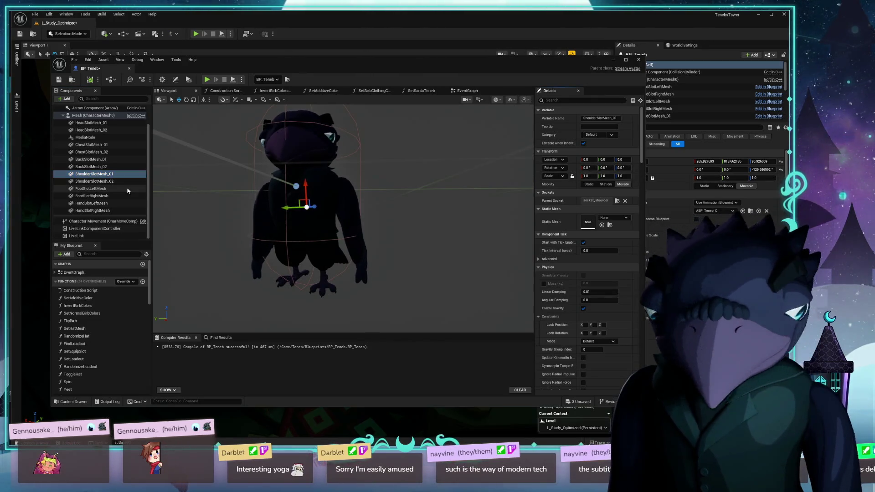
click(129, 181)
- Zero ChestSlotMesh_01's rotation, review the back and head slots, and close the Blueprint editor
click(132, 174)
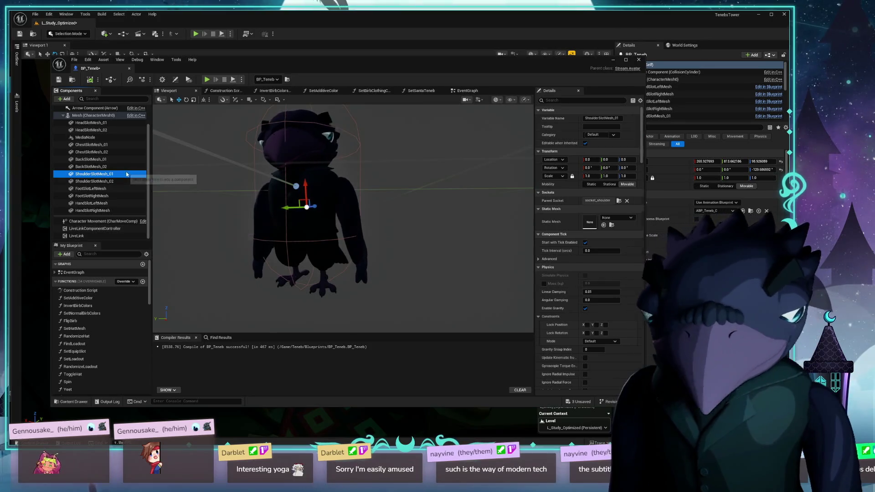
click(128, 167)
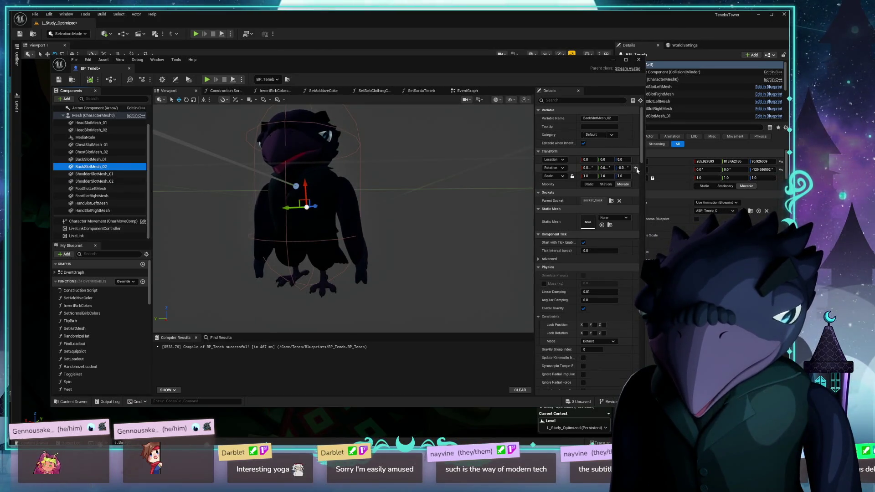
click(116, 160)
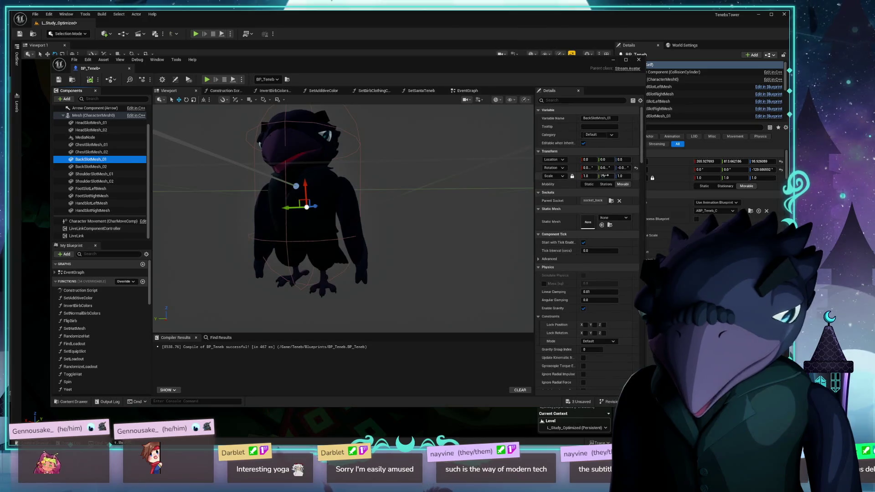
click(117, 153)
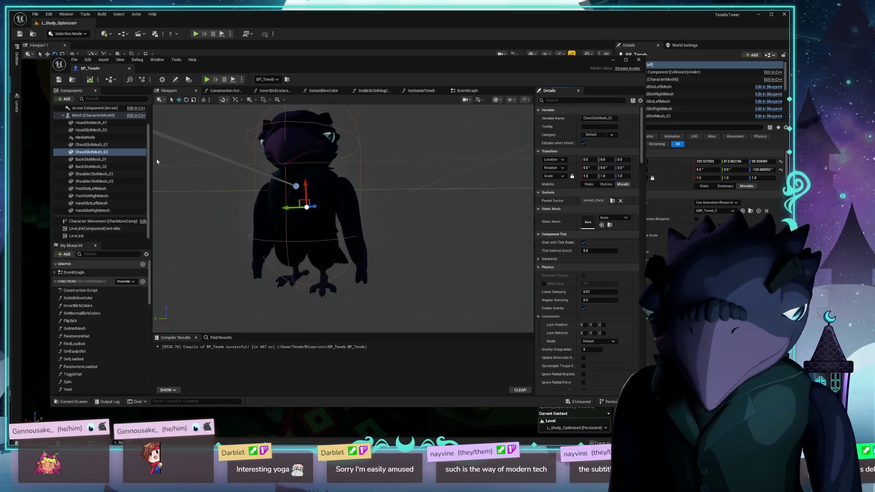
click(110, 144)
click(636, 168)
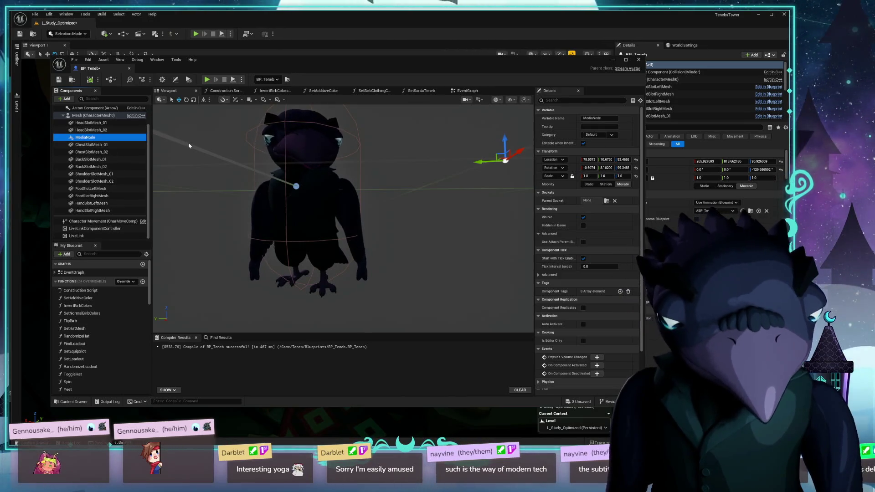
click(99, 122)
click(102, 130)
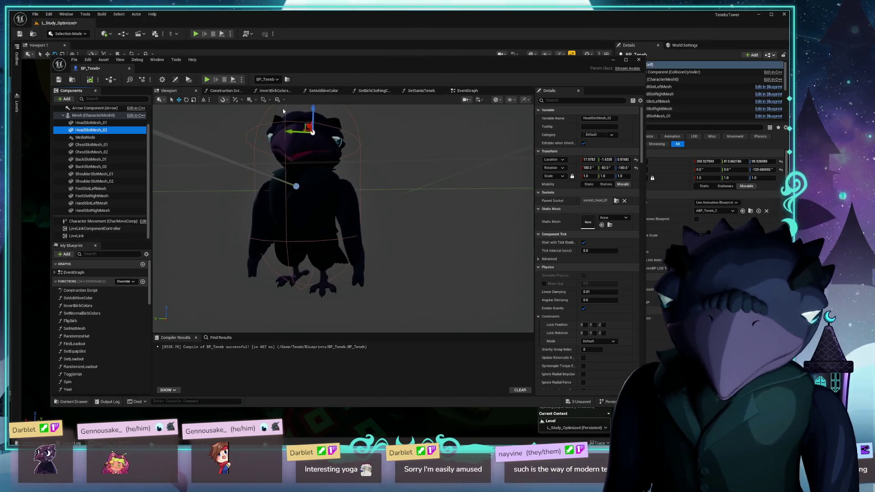
click(65, 28)
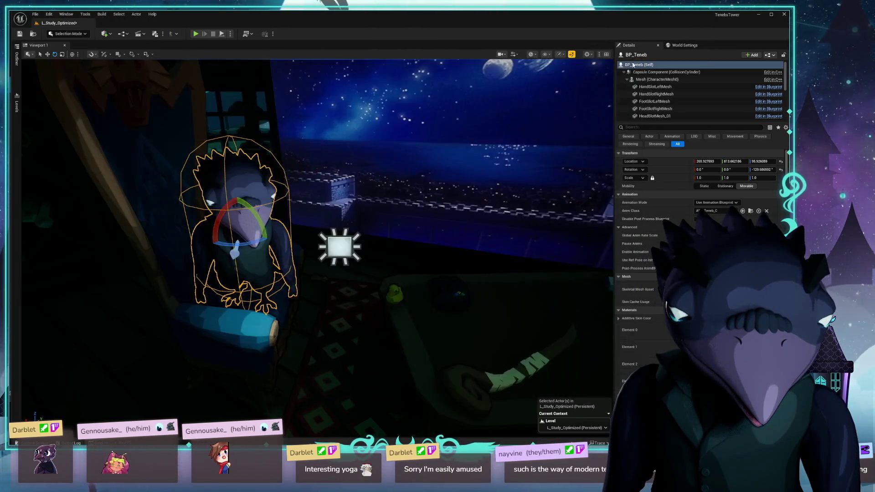
- Save the level and open the Content Browser drawer with Ctrl+Space
key(ctrl+s)
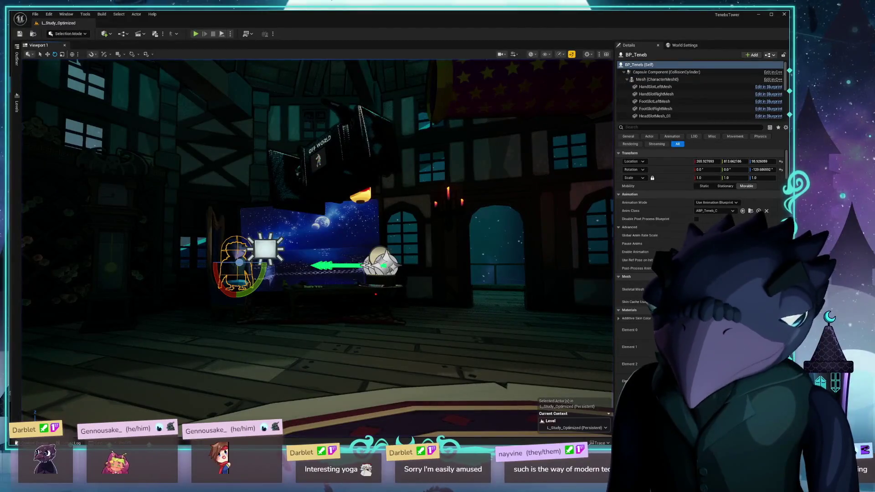
key(ctrl+space)
scroll(64, 326, up, 10)
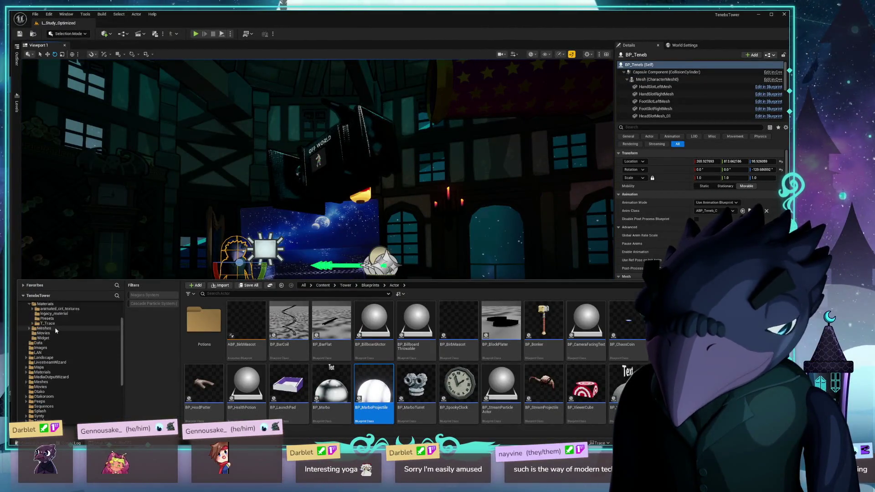
- Navigate the Content Browser to Content/Audio/SFX and launch the Floorp browser
click(39, 314)
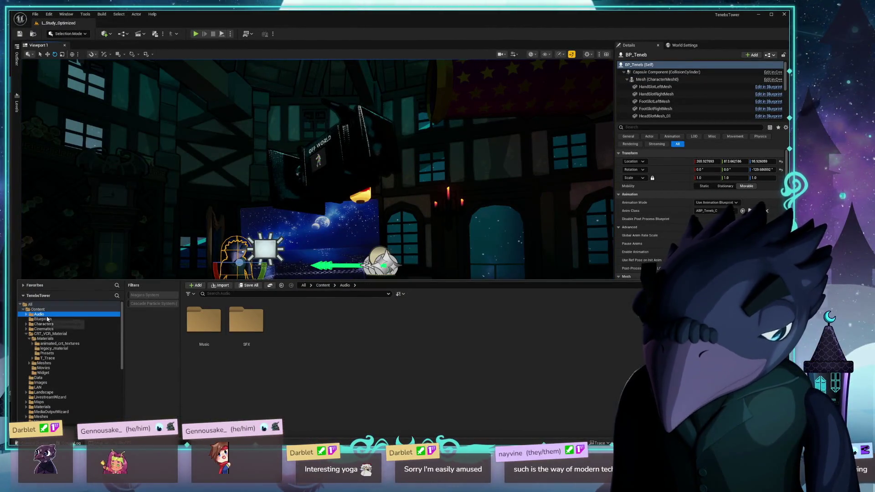
double_click(246, 320)
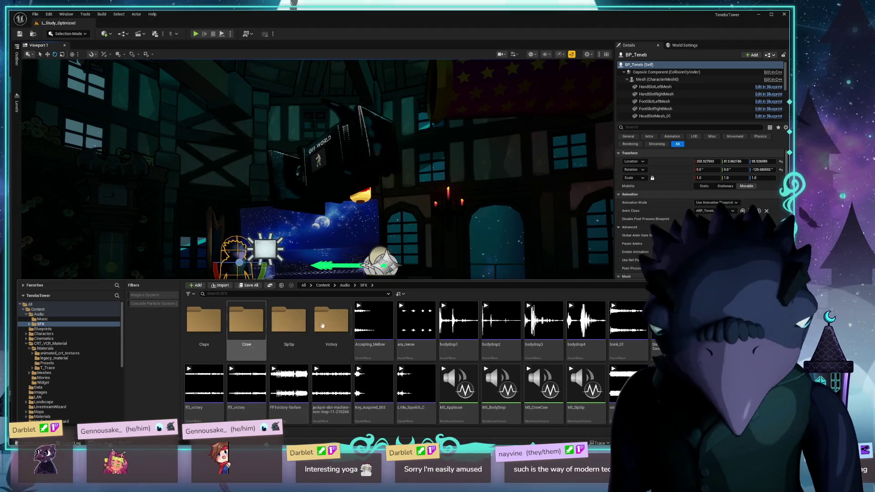
scroll(577, 341, down, 1)
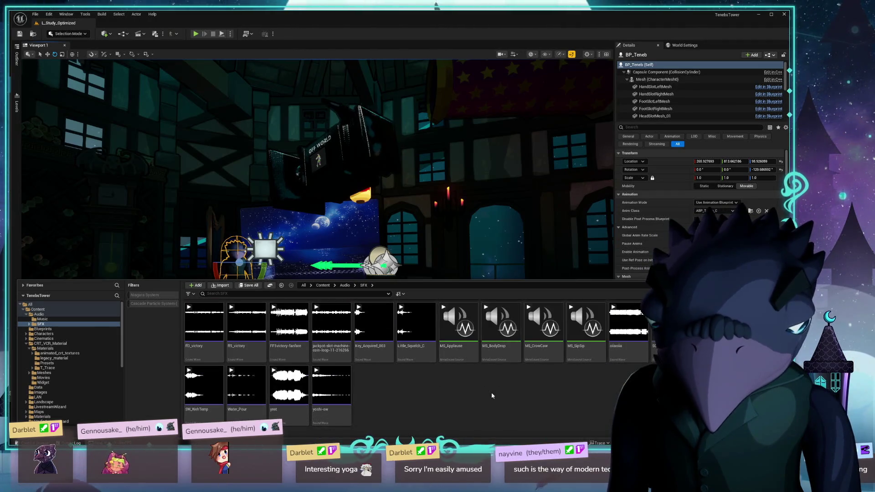
scroll(490, 389, up, 1)
double_click(331, 319)
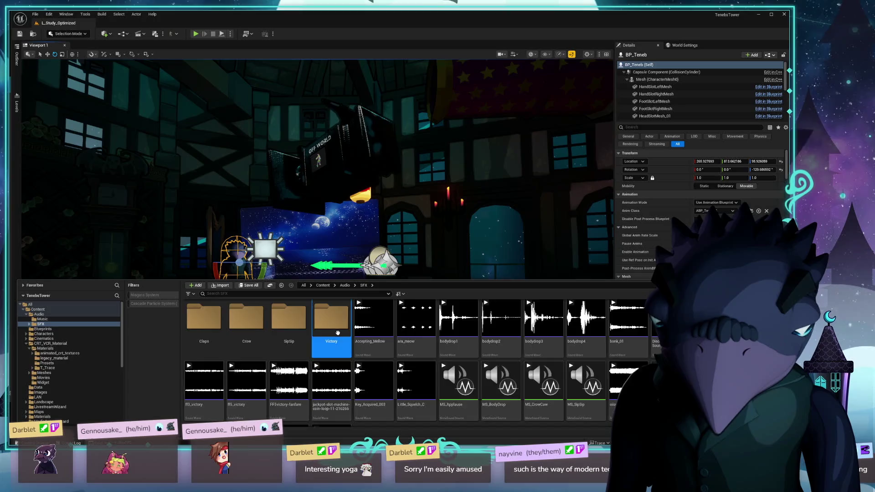
click(366, 285)
key(ctrl+BackSpace)
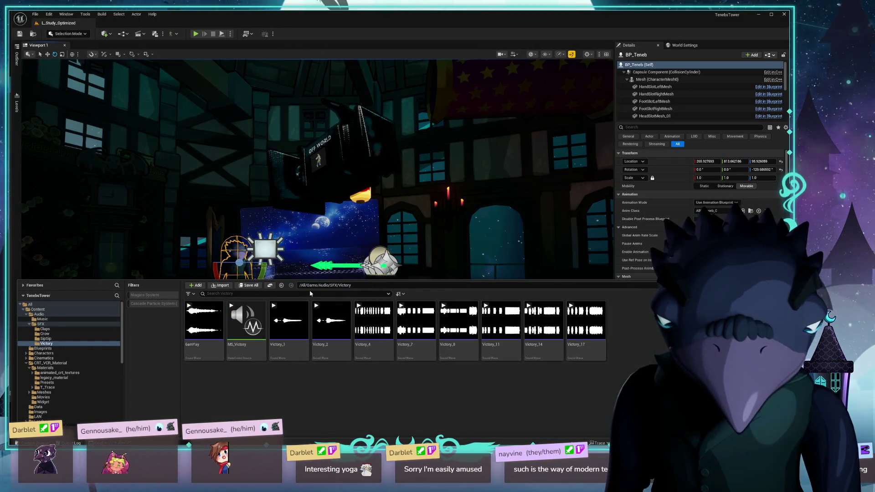
key(Return)
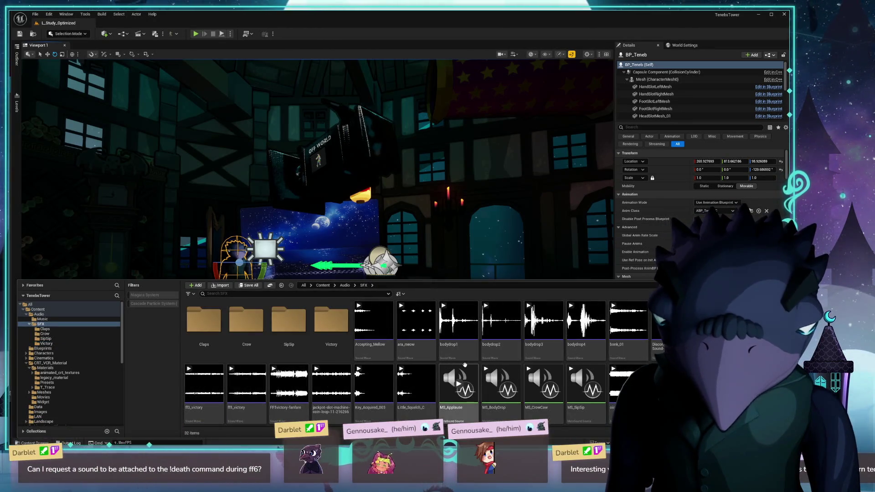
mouse_move(449, 378)
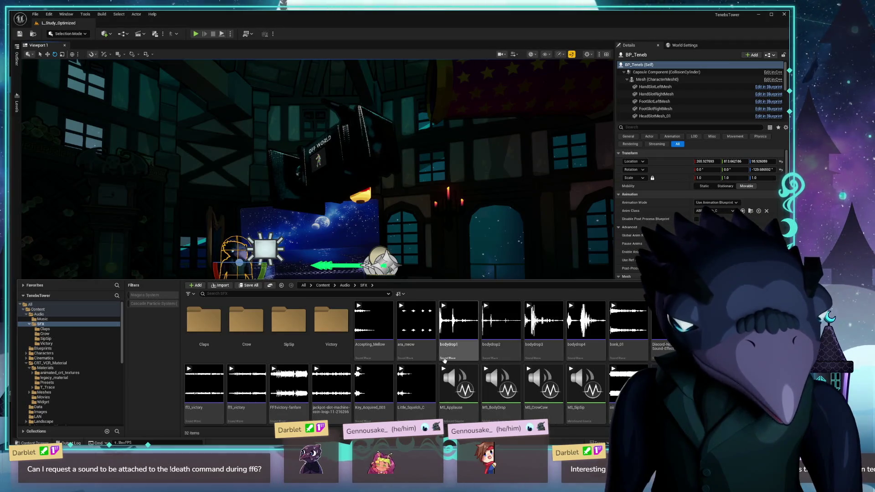
mouse_move(441, 360)
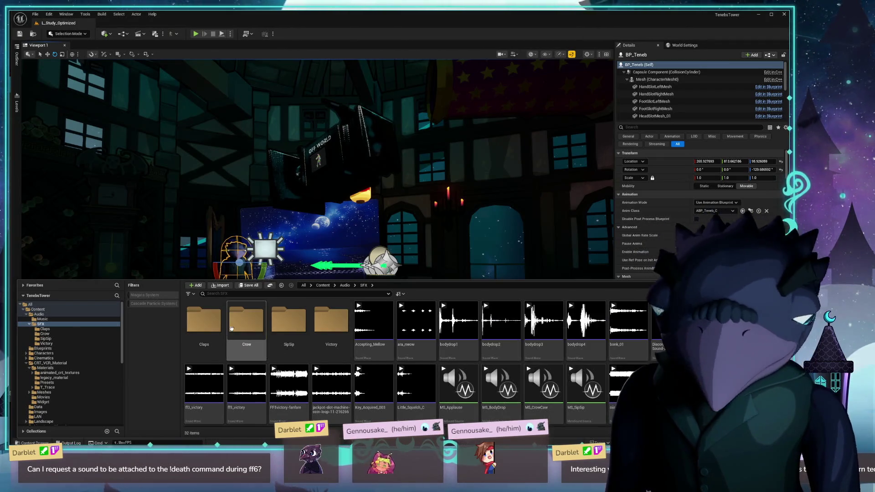
mouse_move(232, 328)
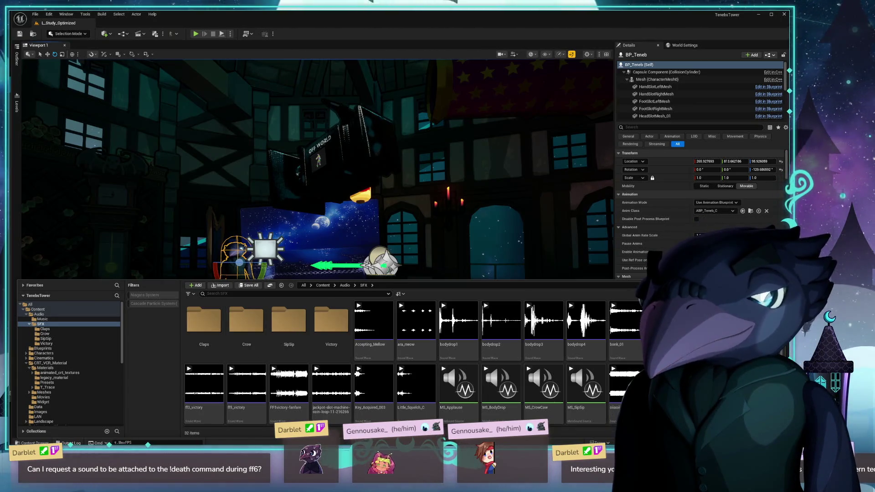
key(super+1)
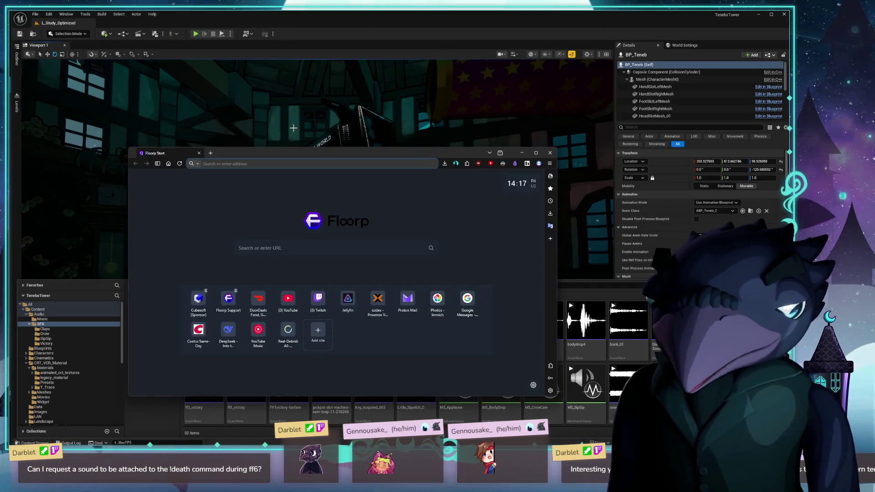
- Load YouTube in Floorp and search for 'final fantasy 6 victory theme'
text(youtube.com/)
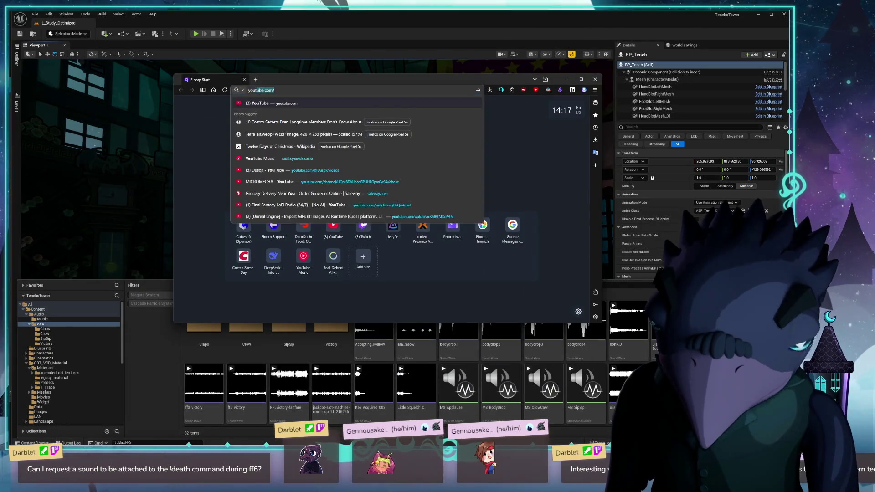
key(Return)
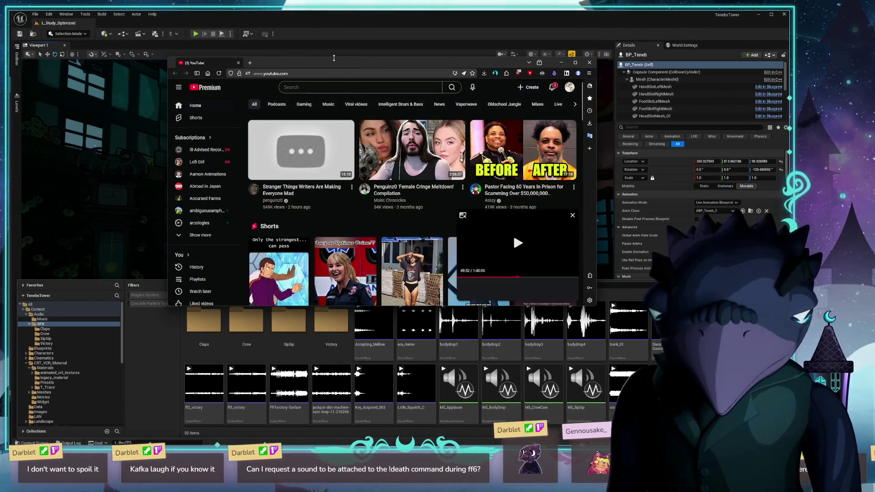
click(382, 87)
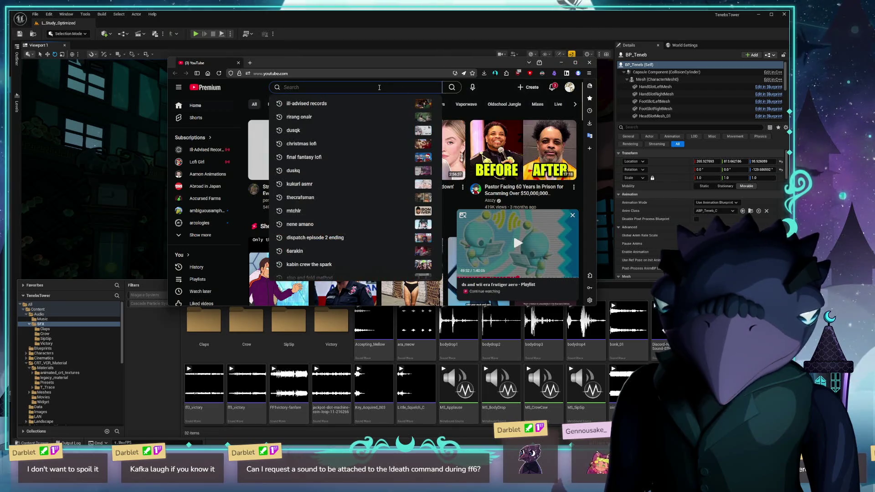
text(final fnatasy 6)
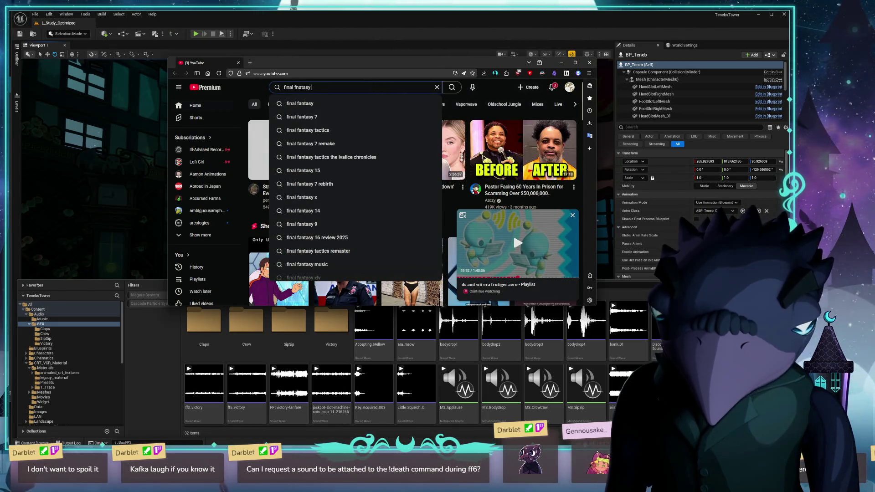
key(Down)
text(victory theme)
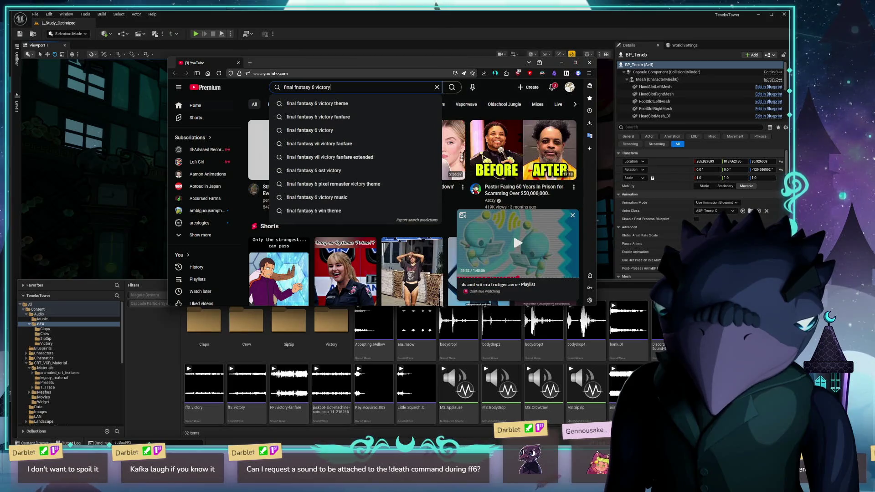
key(Return)
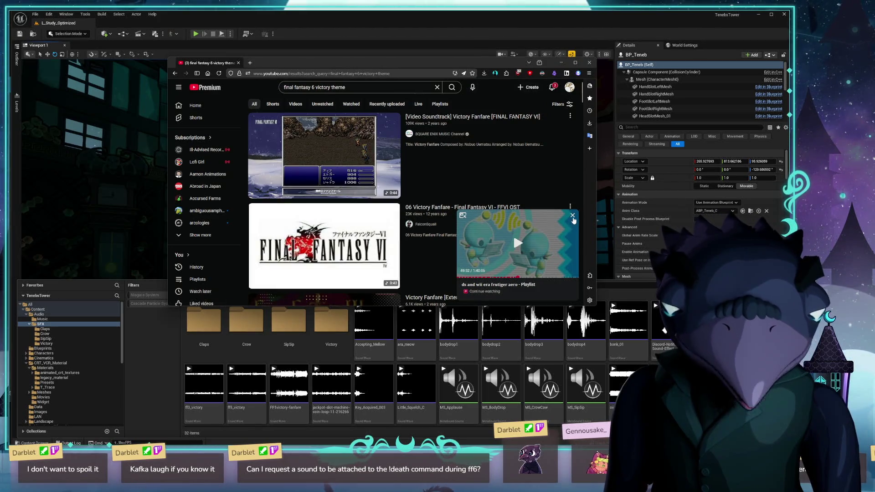
- Close the floating mini-player, then move the browser window up-left and enlarge it
click(572, 215)
drag(387, 67, 326, 46)
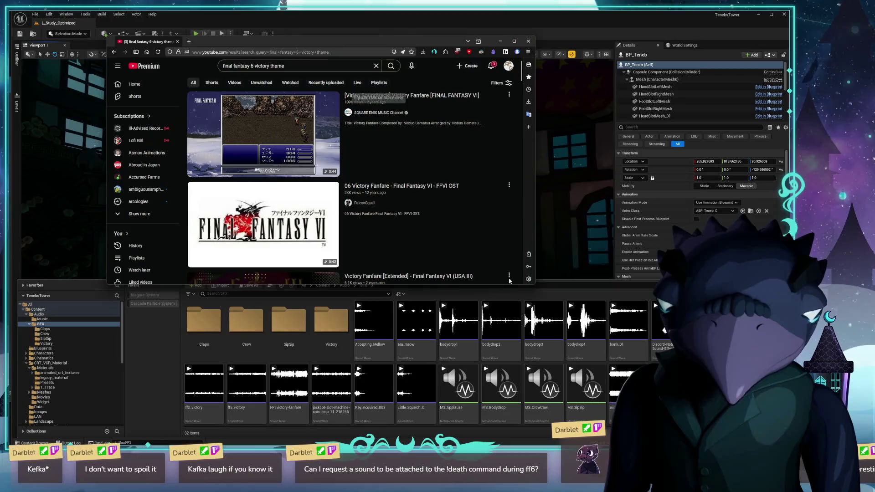
mouse_move(536, 285)
mouse_down()
mouse_move(601, 319)
mouse_move(674, 327)
mouse_move(674, 353)
mouse_up()
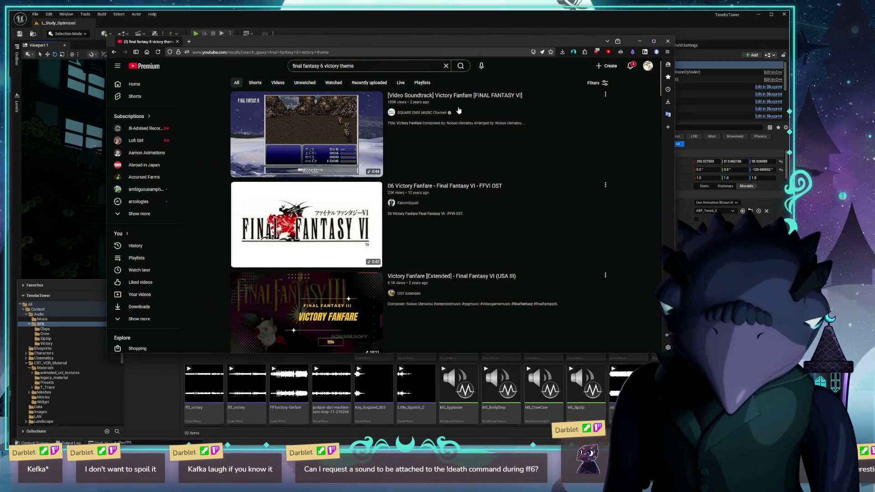
- Preview the Victory Fanfare results and settle on the Victory Fanfare [Extended] video
mouse_move(459, 110)
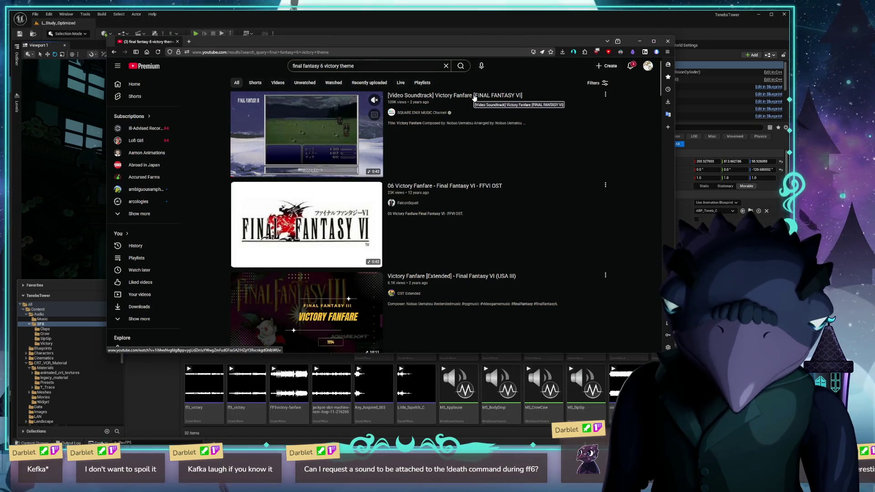
click(485, 187)
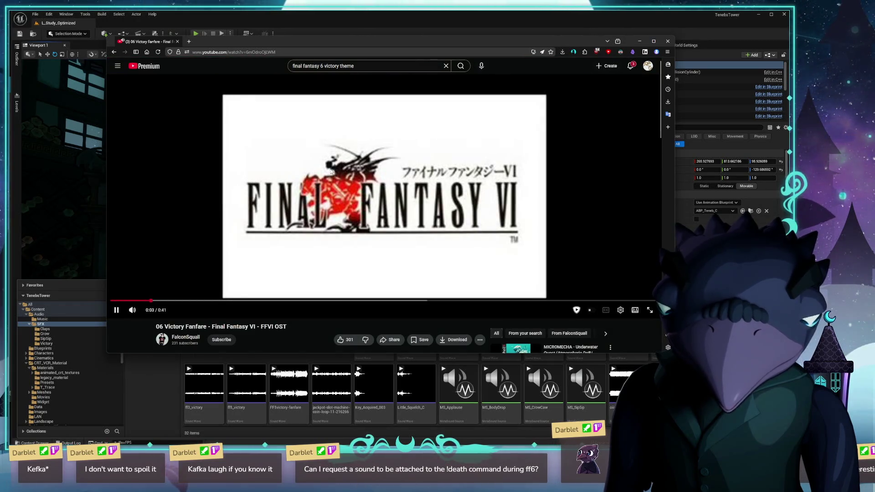
click(405, 193)
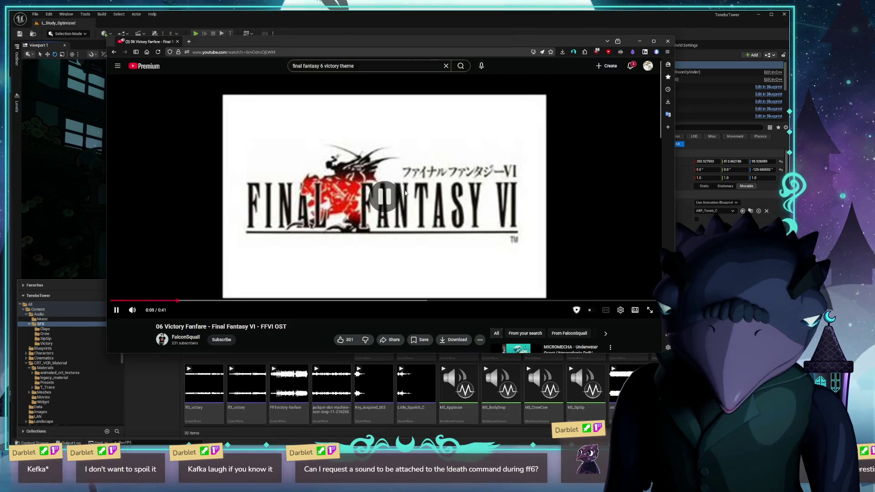
scroll(416, 194, down, 2)
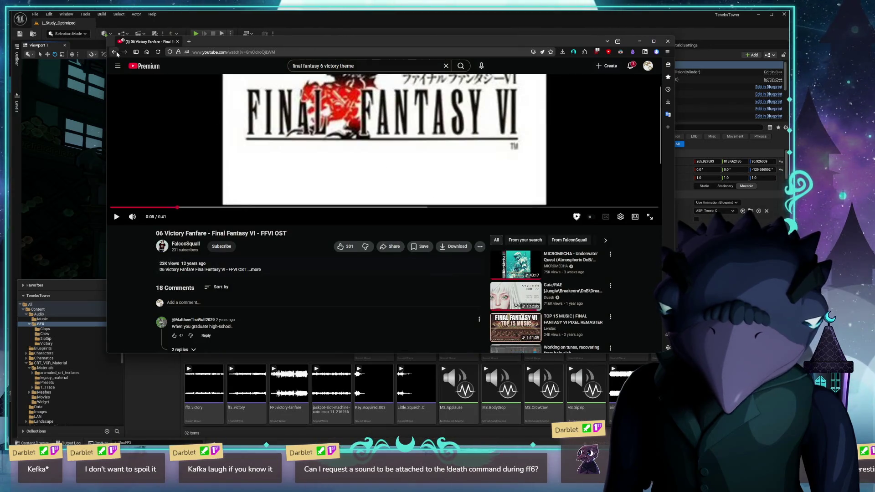
click(118, 52)
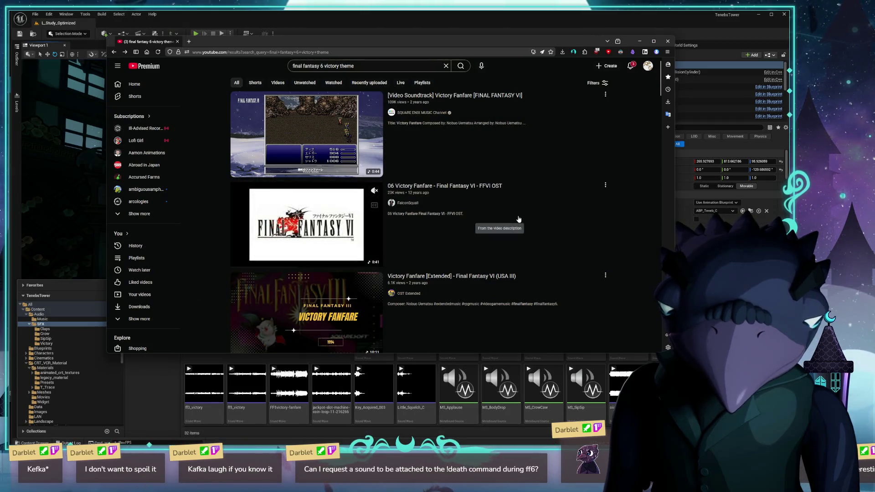
click(307, 296)
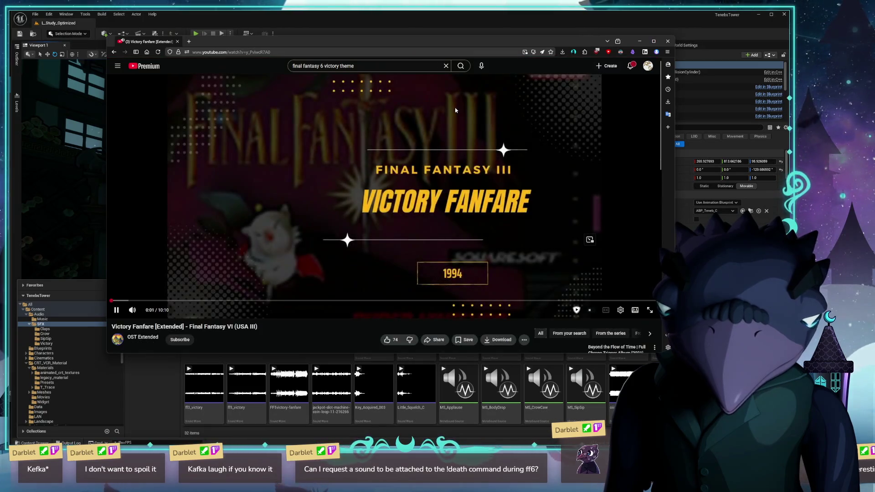
click(114, 52)
click(303, 127)
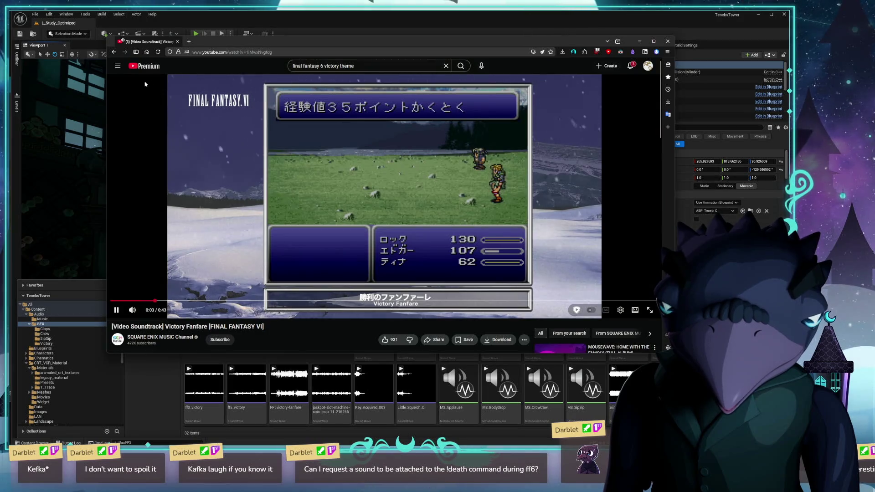
key(alt+Left)
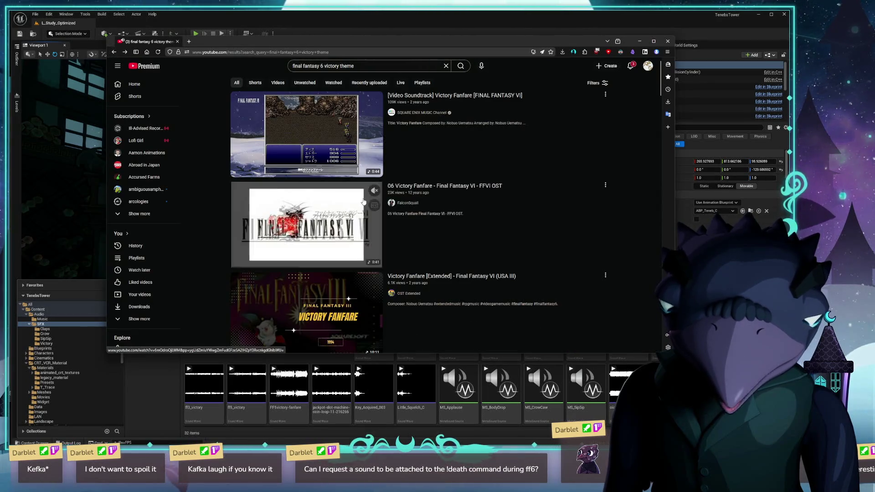
click(309, 240)
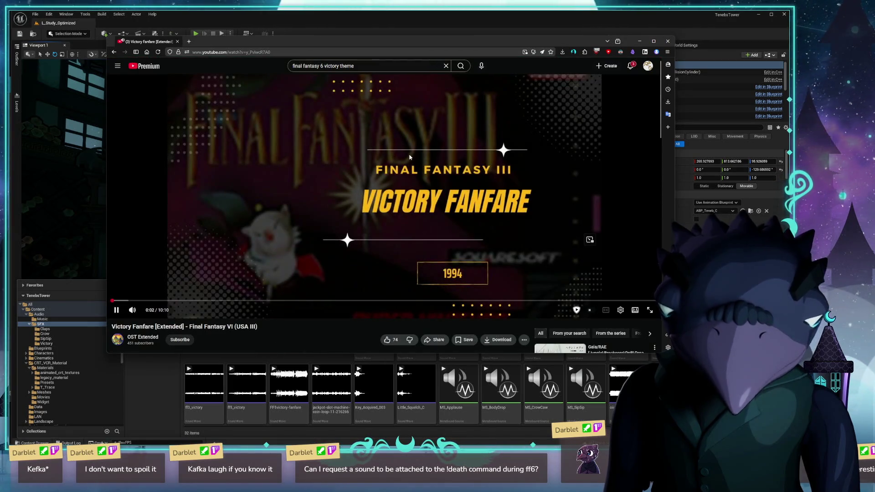
- Select the extended video's URL and launch a PowerShell terminal from the Raycast launcher
key(ctrl+l)
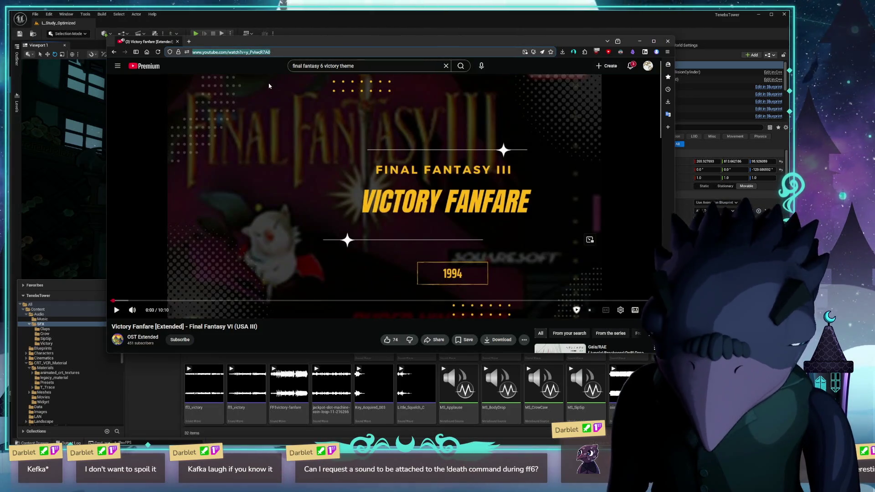
key(alt+space)
text(term)
key(Return)
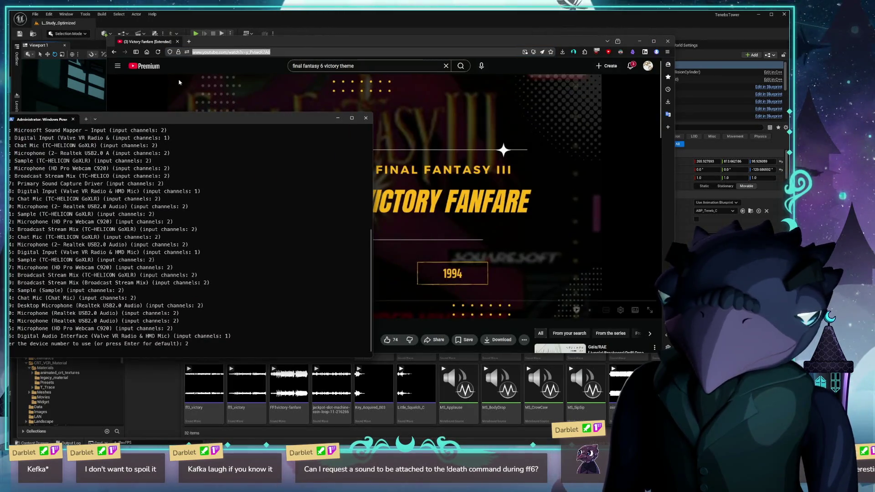
- In a new PowerShell tab, run yt-dlp as 'yt -t mp3' with the pasted video URL
click(86, 119)
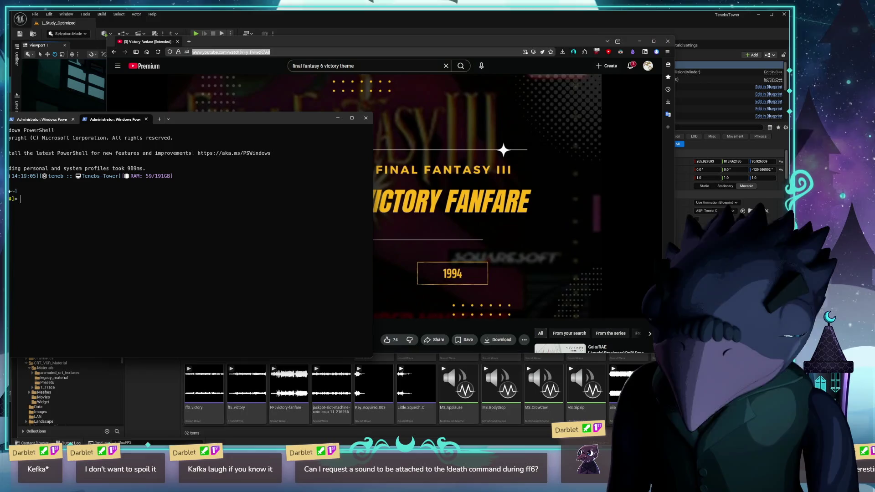
text(yt -t https://www.youtube.com/watch?v=y_PvlwcR7A0)
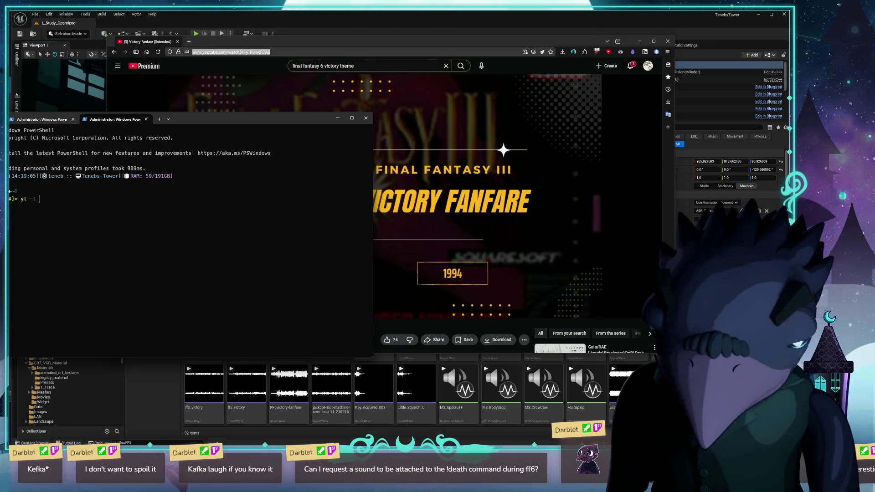
text(https://www.youtube.com/watch?v=y_PvlwcR7A0)
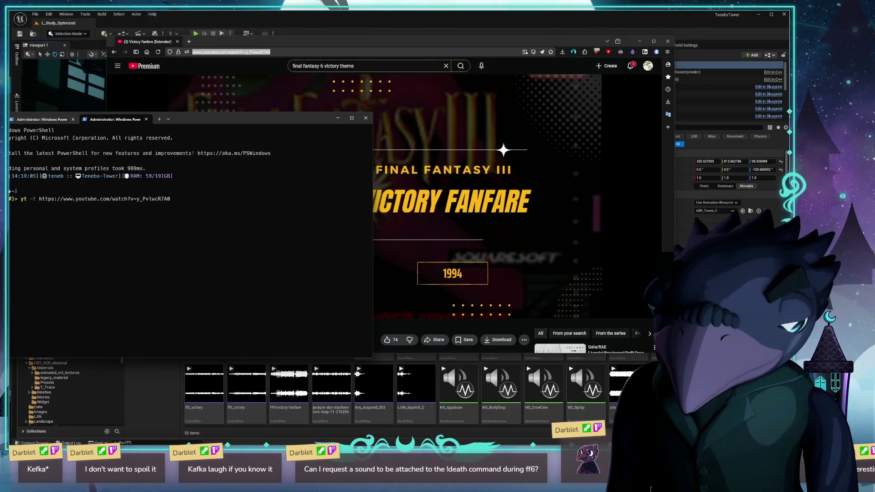
key(Return)
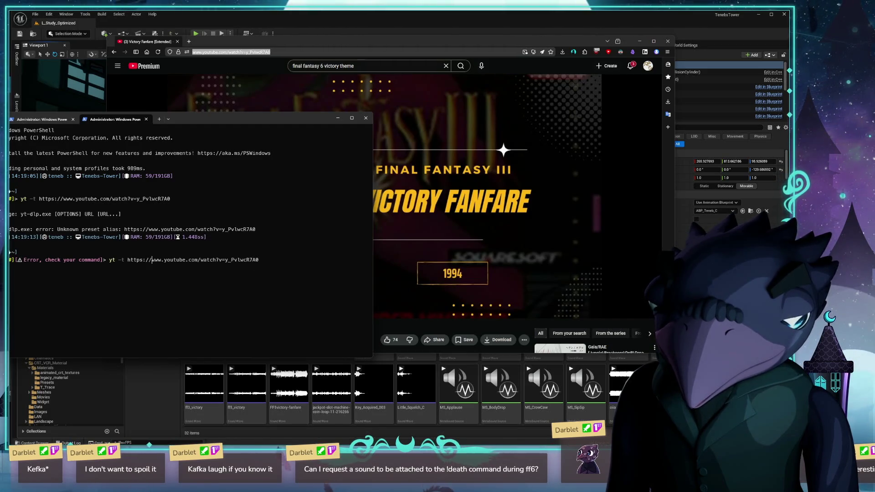
text(mp3)
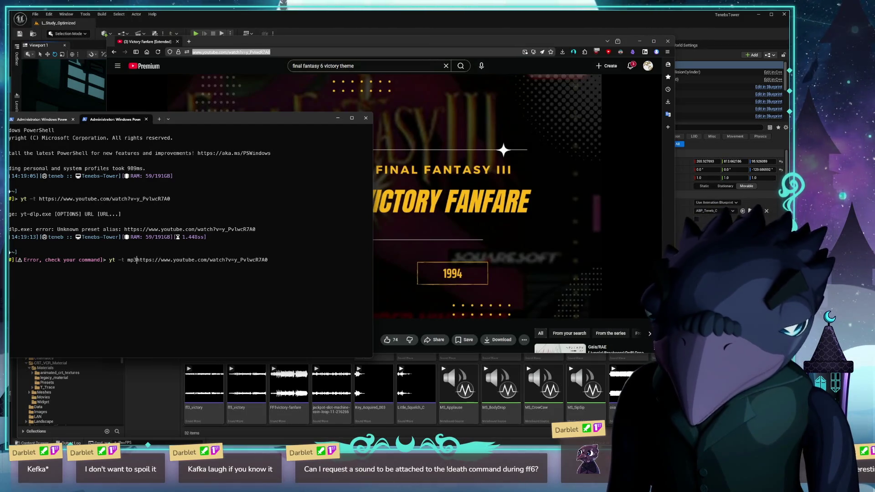
key(Return)
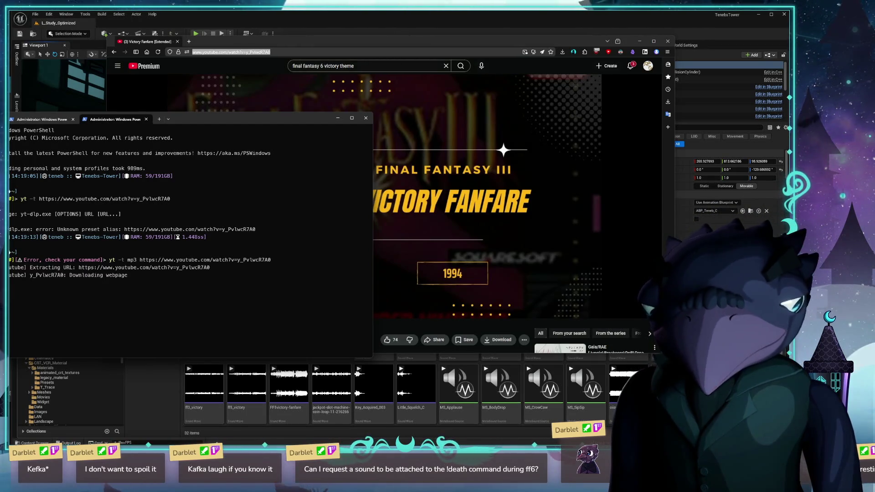
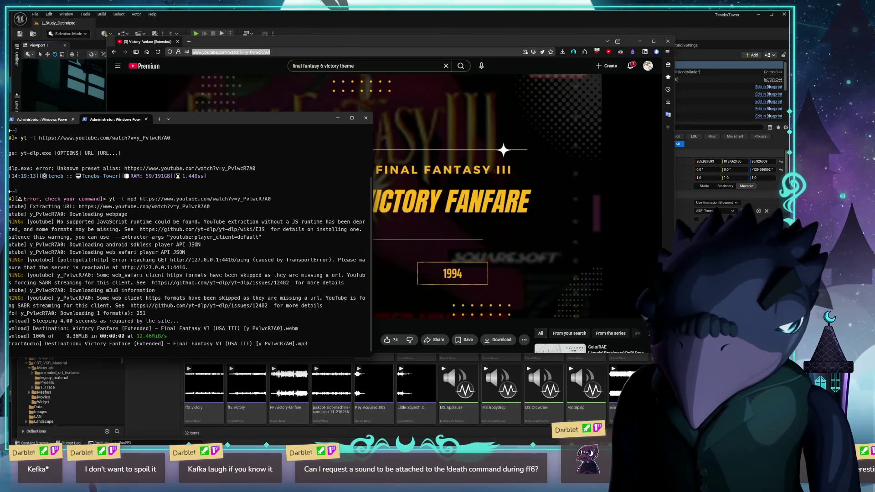
- Try to launch Audacity from PowerShell with 'audacity' and a Tab-completed 'aud'; neither is recognized
text(audc)
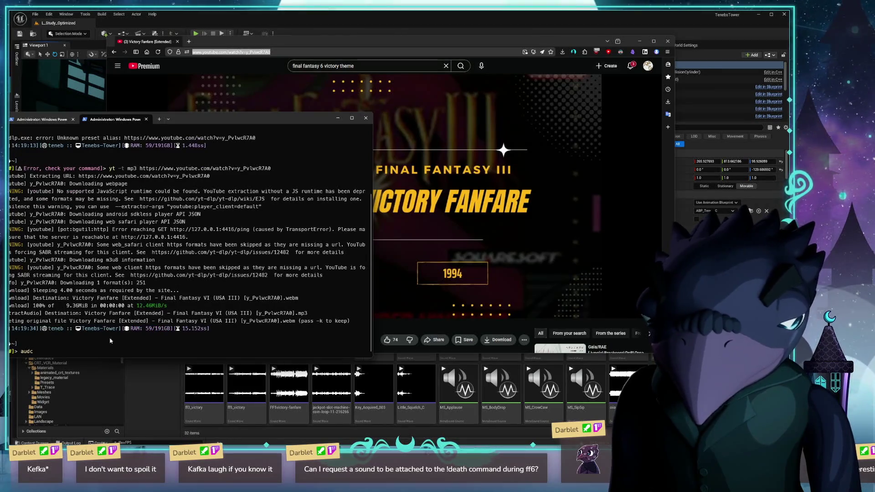
key(BackSpace)
text(a)
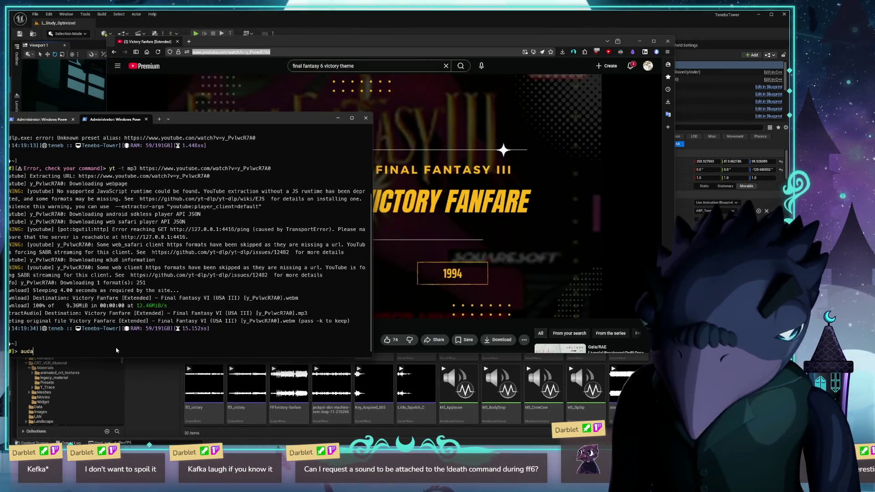
text(city)
key(Return)
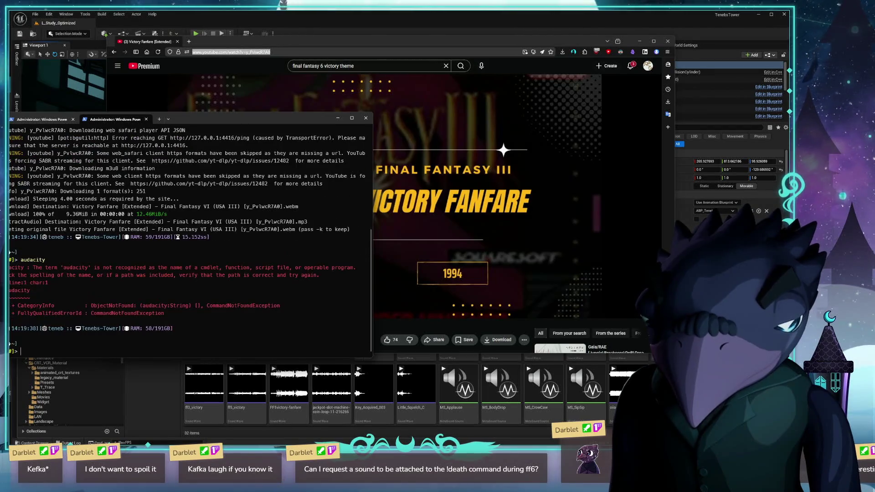
text(aud)
key(Tab)
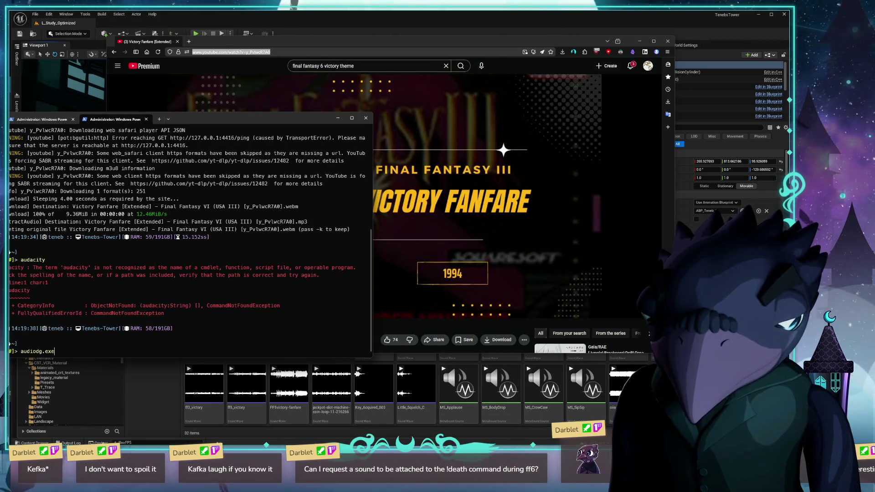
key(BackSpace)
key(BackSpace)
key(BackSpace)
key(BackSpace)
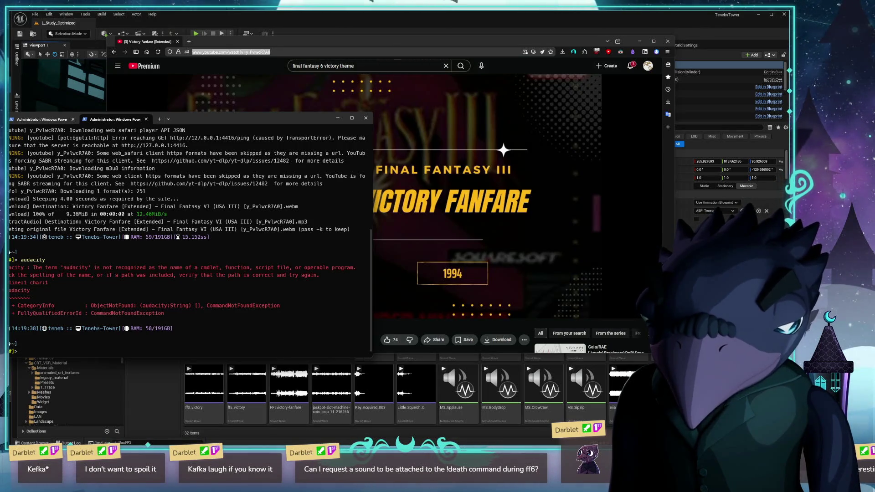
key(super+alt+space)
- Search the Command Palette for 'audac' and show the Audacity shortcut in File Explorer
text(aduc)
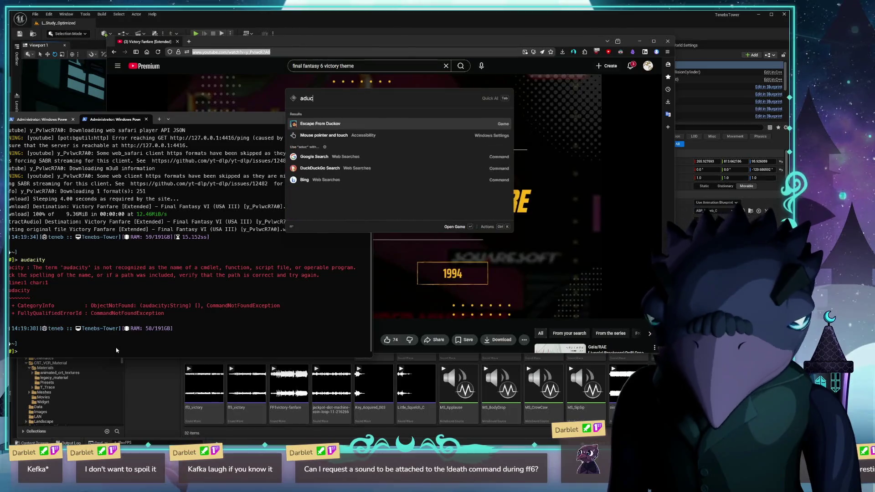
key(BackSpace)
key(BackSpace)
key(BackSpace)
text(udac)
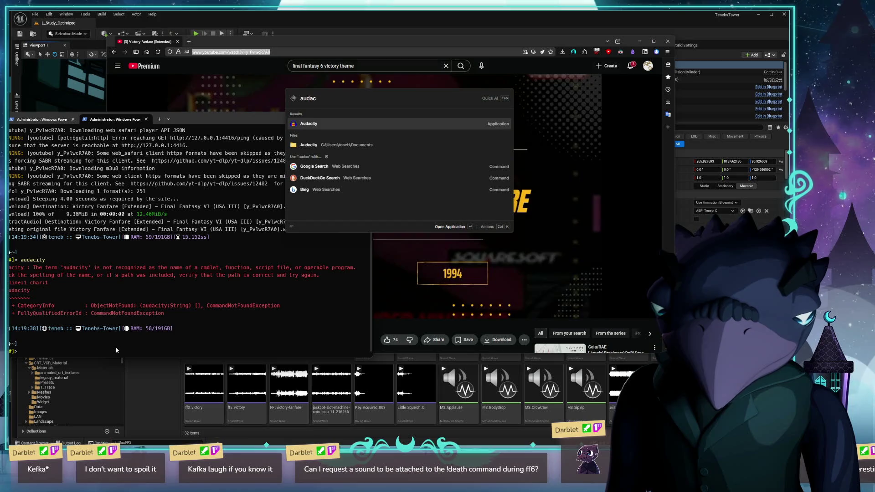
right_click(319, 124)
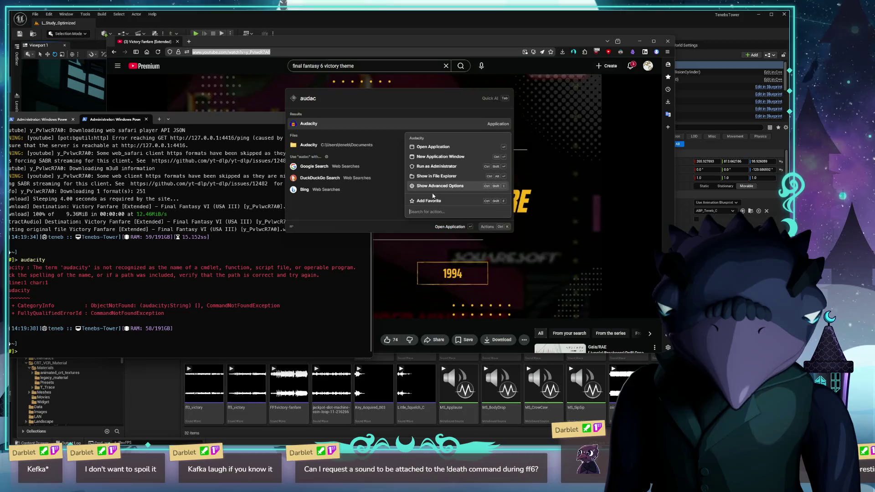
click(453, 179)
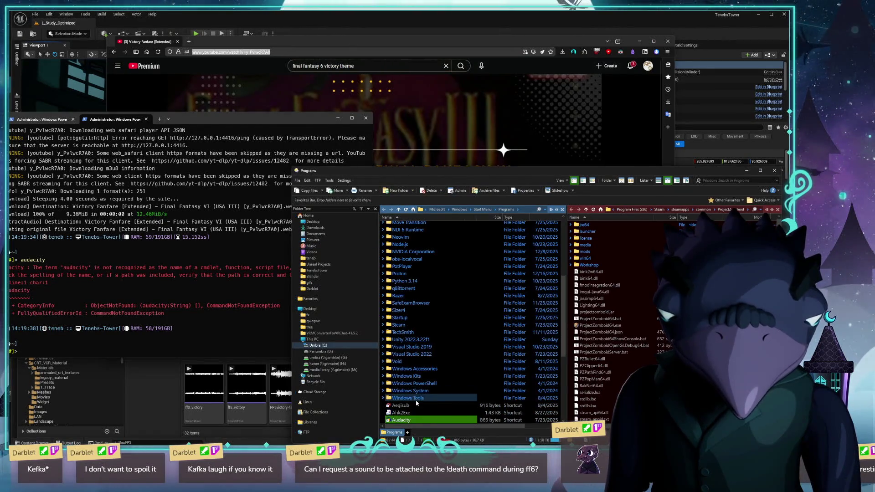
- View the Audacity Start Menu shortcut's Properties in Directory Opus
right_click(412, 421)
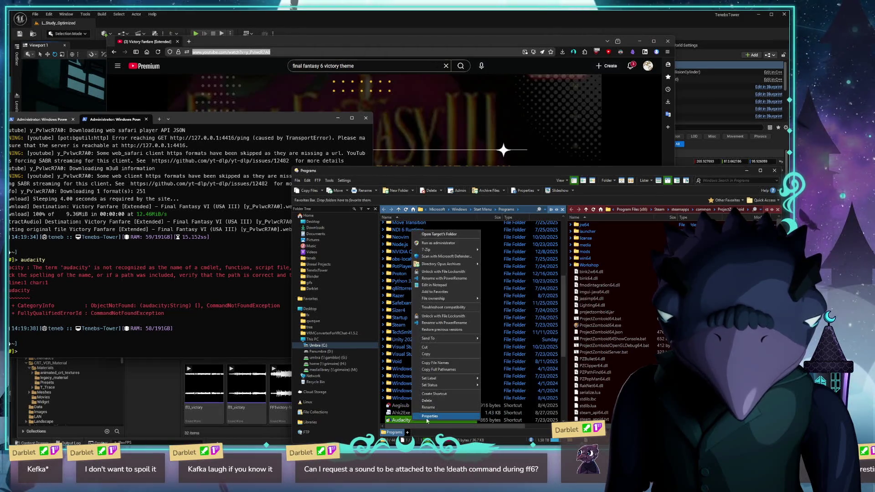
click(437, 417)
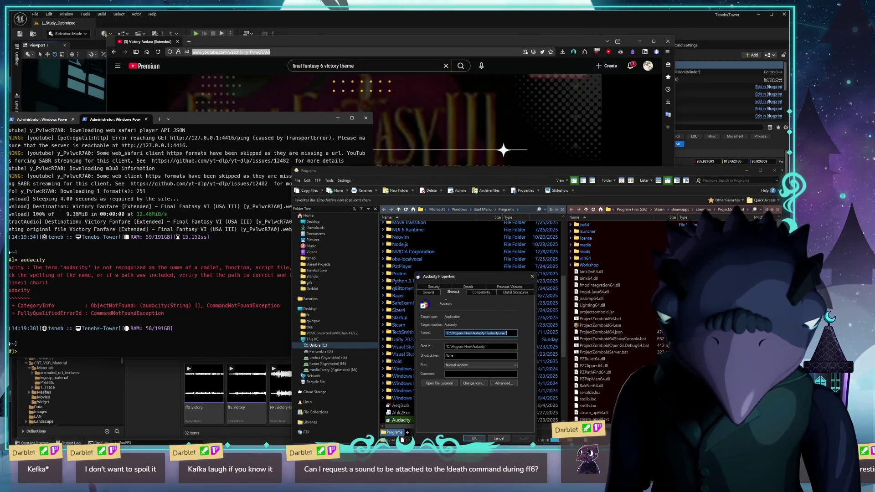
click(532, 277)
scroll(437, 310, down, 5)
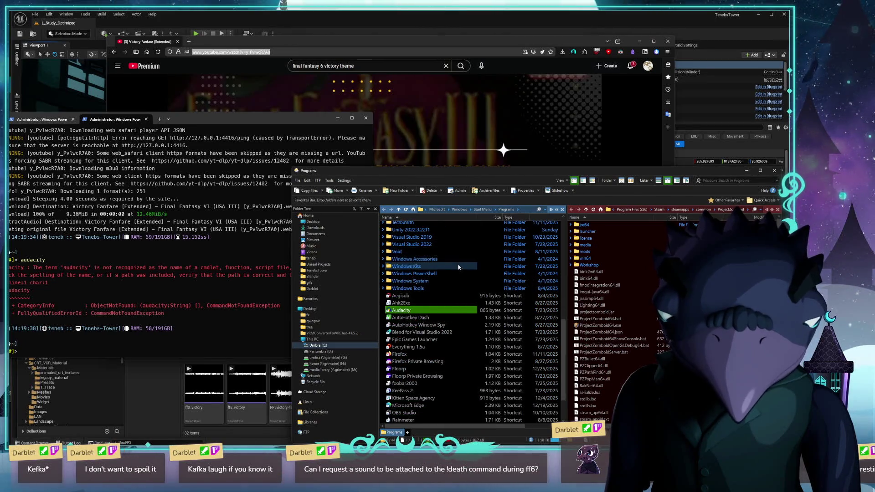
scroll(410, 346, up, 2)
ctrl+click(409, 349)
right_click(408, 350)
click(440, 350)
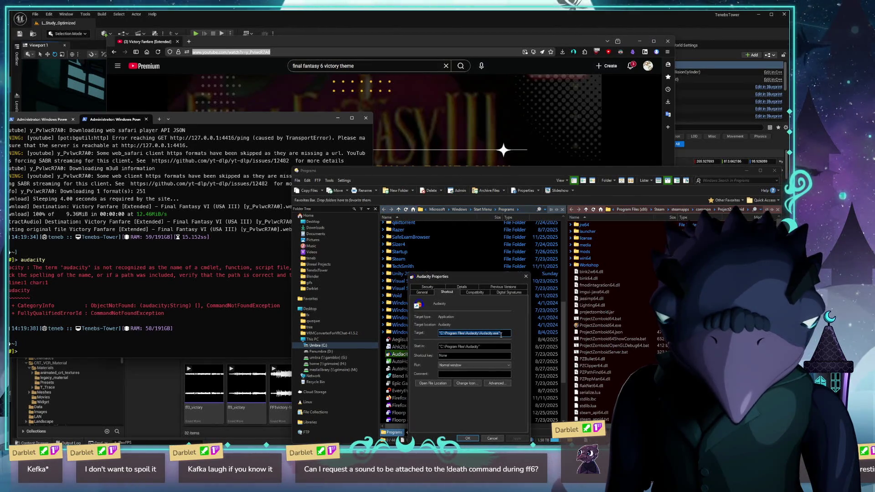
- Go to the C:\Program Files\Audacity folder and view Audacity.exe's Properties
click(524, 277)
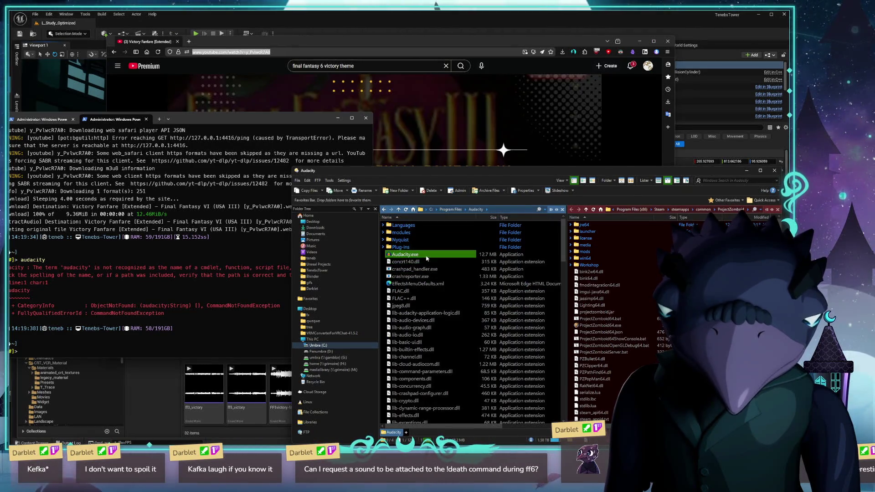
double_click(426, 255)
right_click(427, 256)
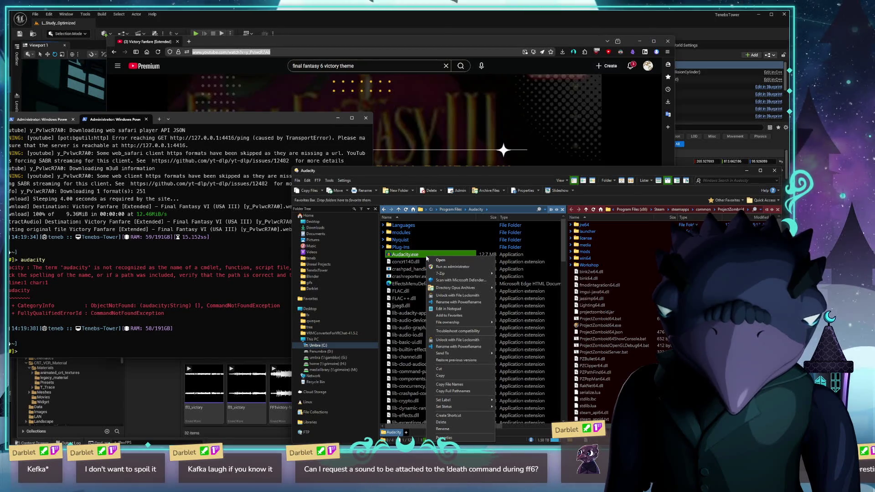
click(454, 437)
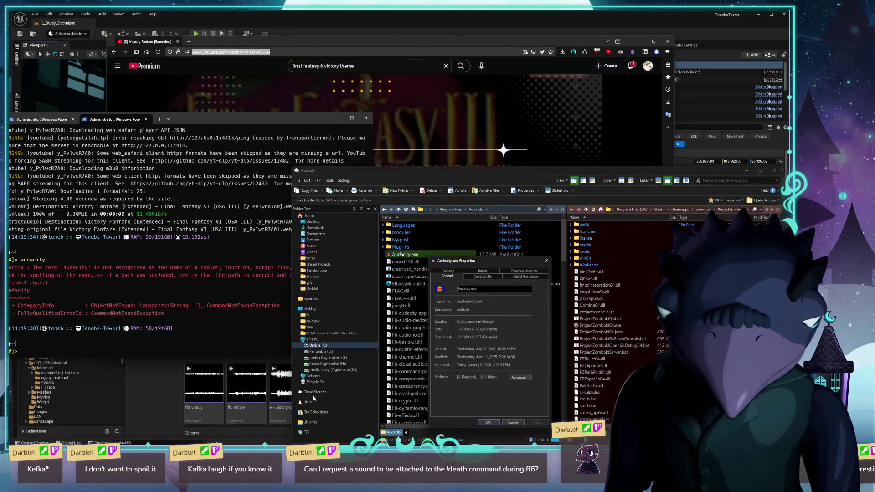
click(206, 340)
- Build the & 'C:\Program Files\Audacity\Audacity.exe' call in PowerShell using Tab completion
text(aduc)
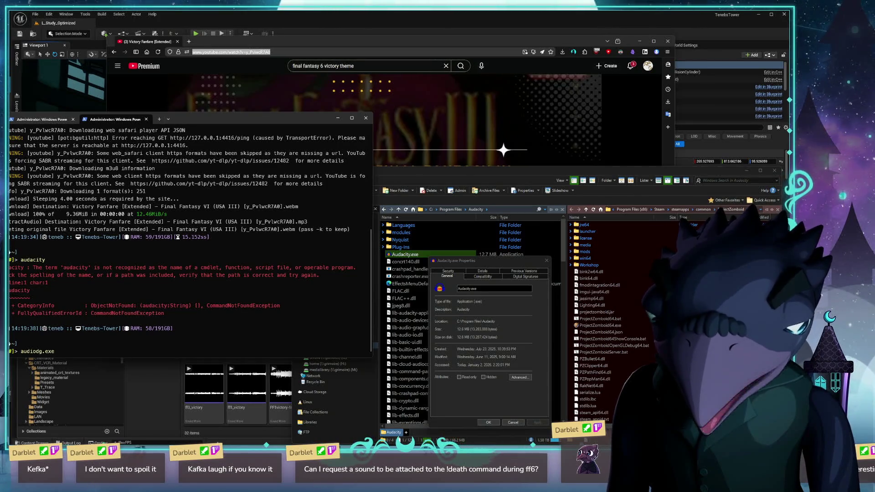
key(Escape)
text(\pPR)
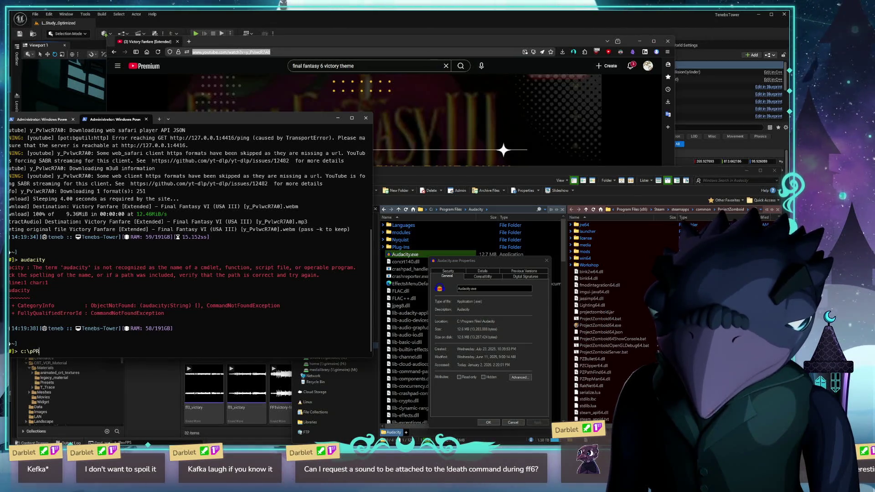
key(BackSpace)
key(BackSpace)
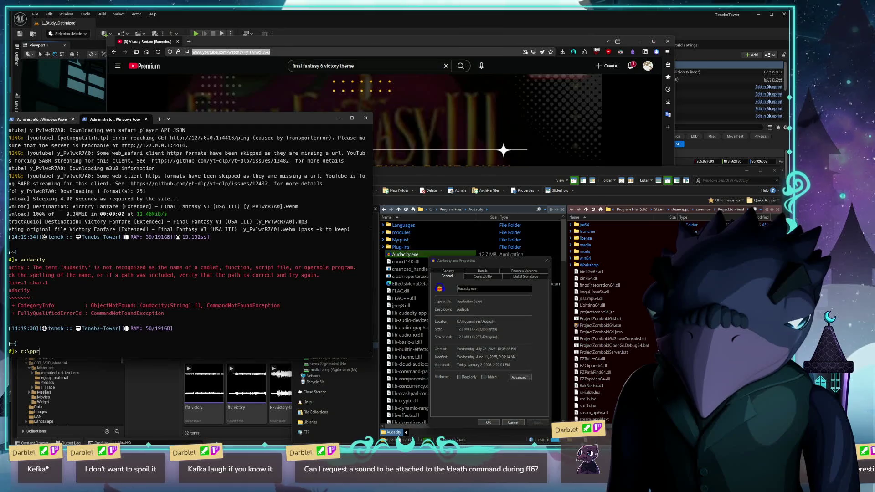
key(Tab)
key(BackSpace)
text(am Files\a)
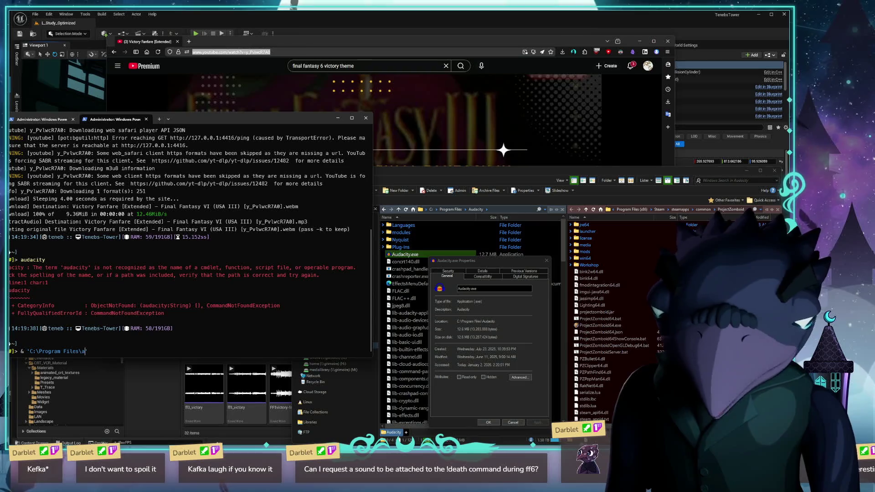
key(Tab)
key(Tab)
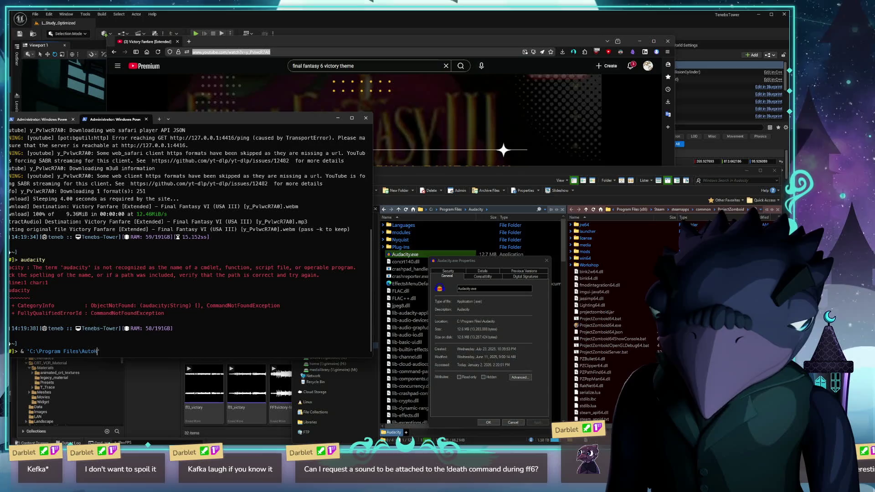
key(BackSpace)
text(acity\Audacity.exe' [)
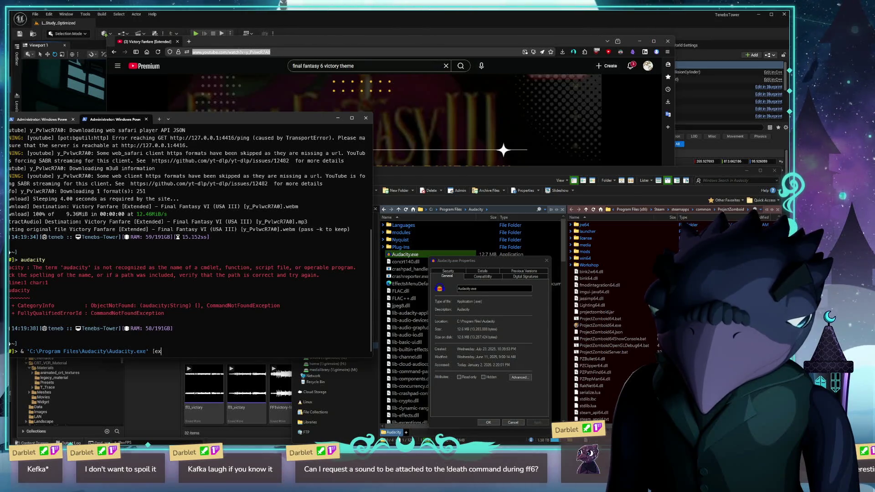
text(ex)
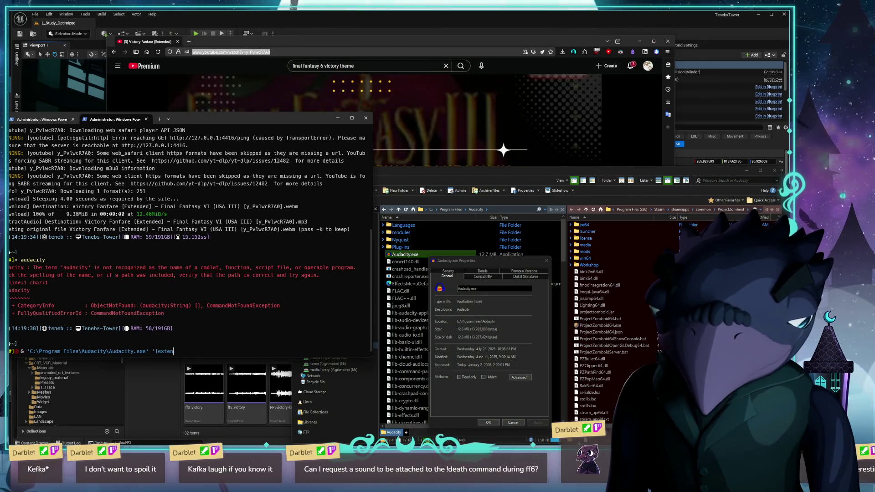
- Add the Victory Fanfare MP3 from .\.cache\ as the argument and run the command
text(.\.cache\)
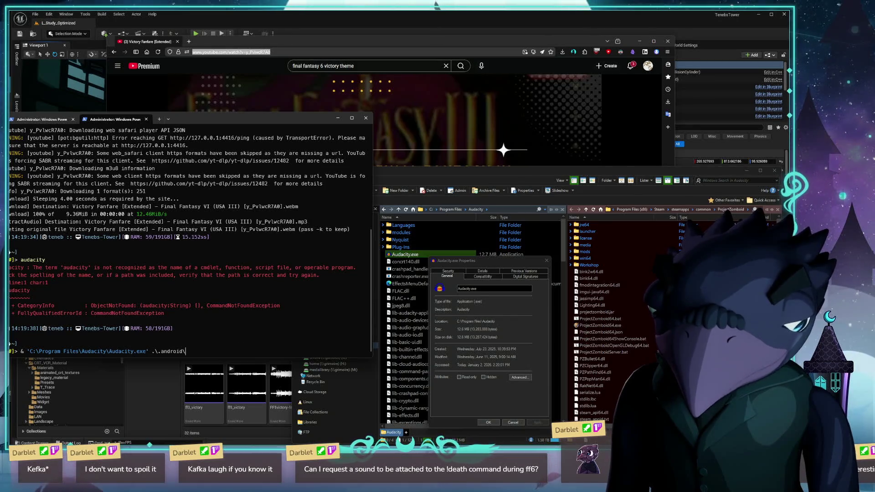
key(Tab)
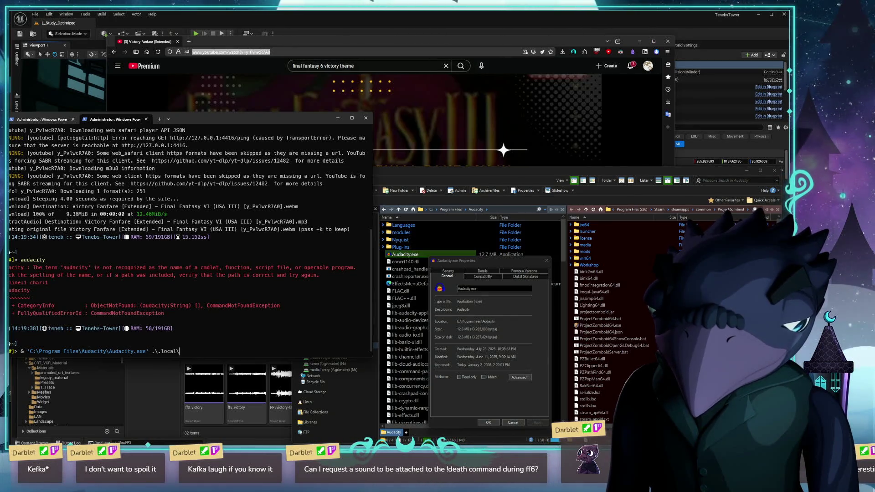
key(Tab)
key(Tab)
key(Tab)
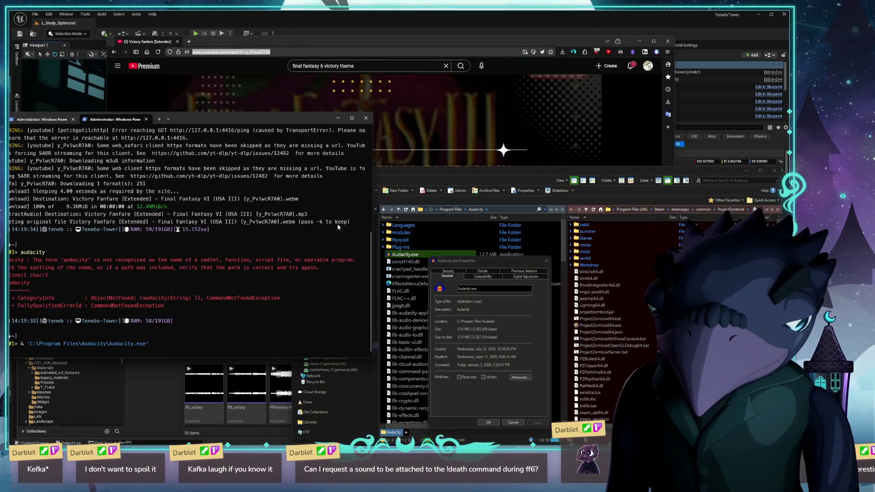
mouse_move(255, 223)
mouse_down()
mouse_move(104, 214)
mouse_move(87, 222)
mouse_up()
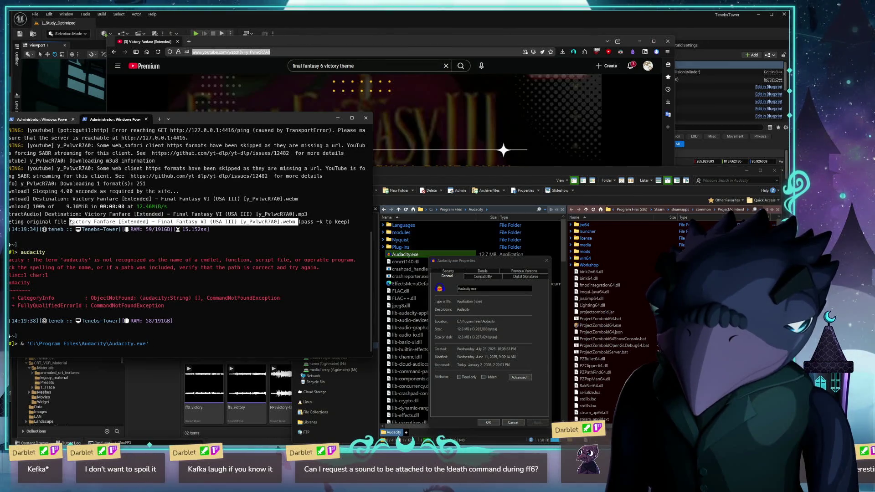
key(ctrl+c)
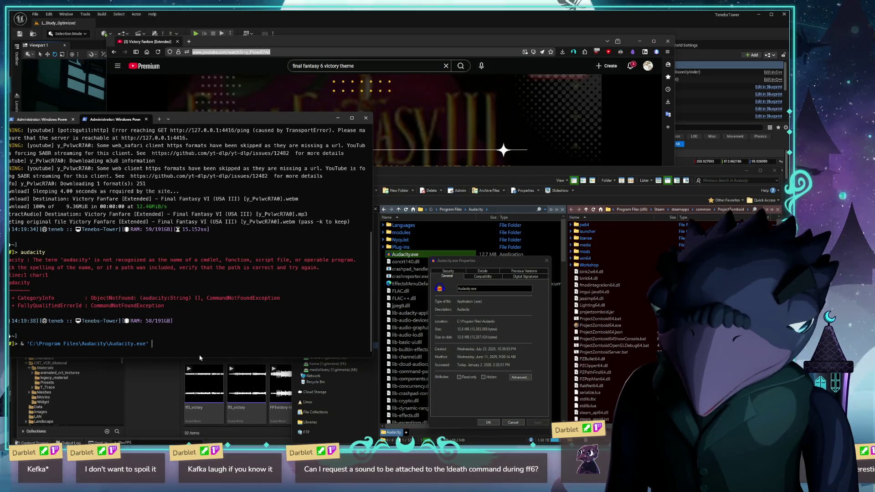
text(V)
key(Tab)
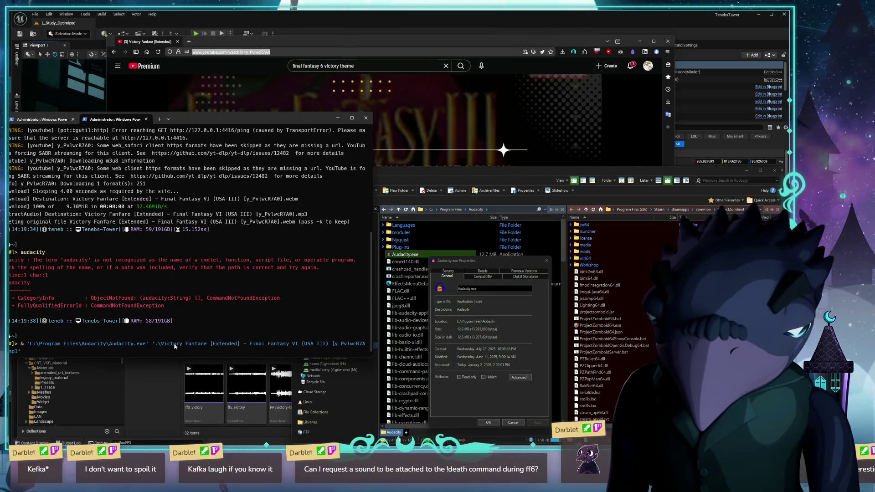
key(Return)
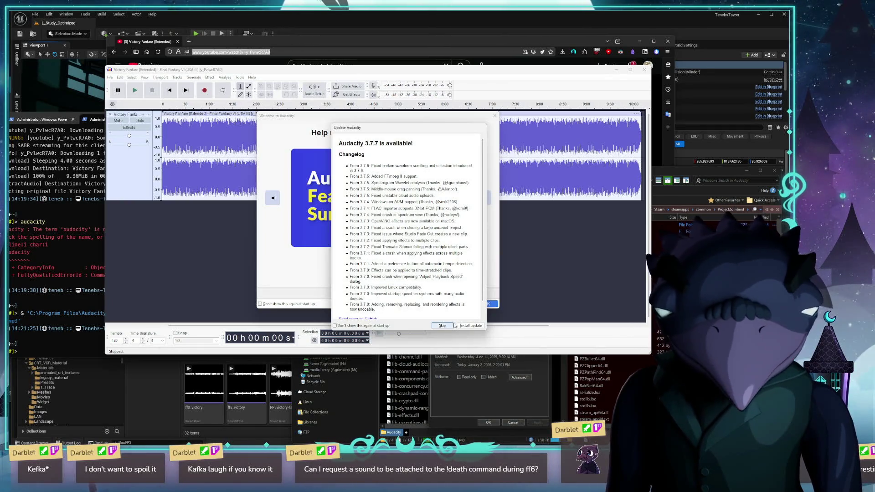
- Dismiss Audacity's update notice and welcome dialog, then replay the Victory Fanfare track
click(442, 326)
click(479, 305)
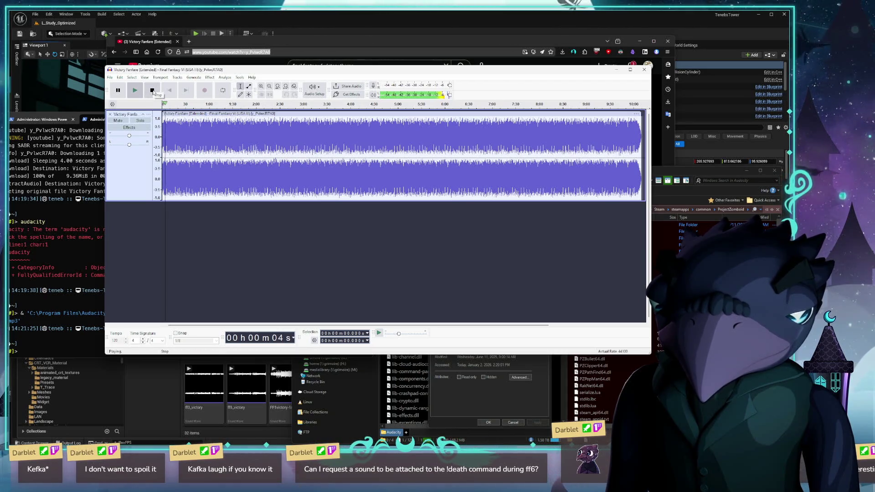
click(152, 91)
click(135, 90)
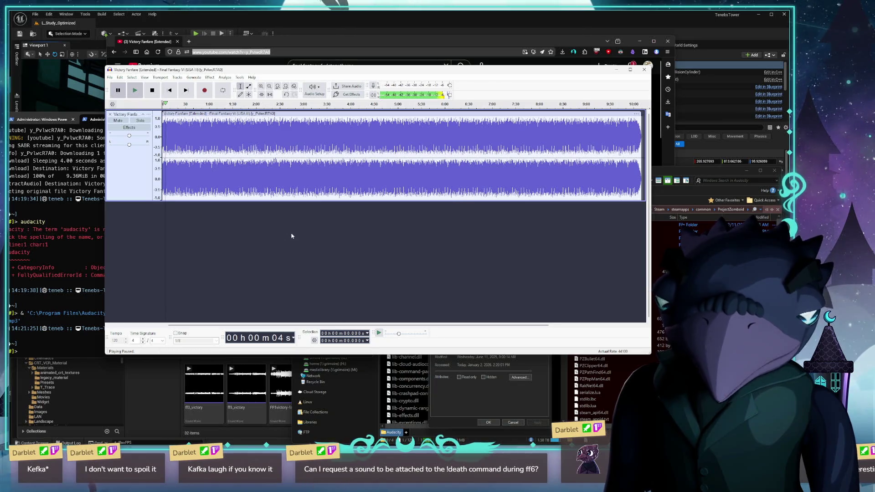
click(143, 77)
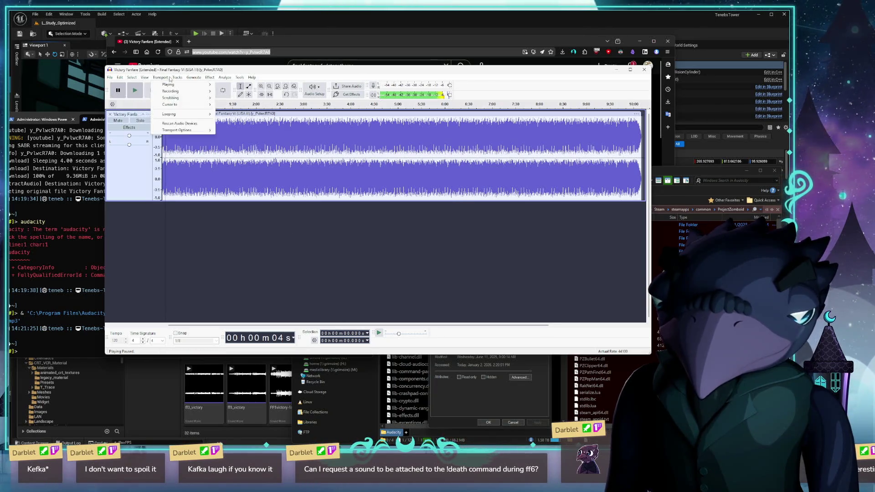
mouse_move(131, 77)
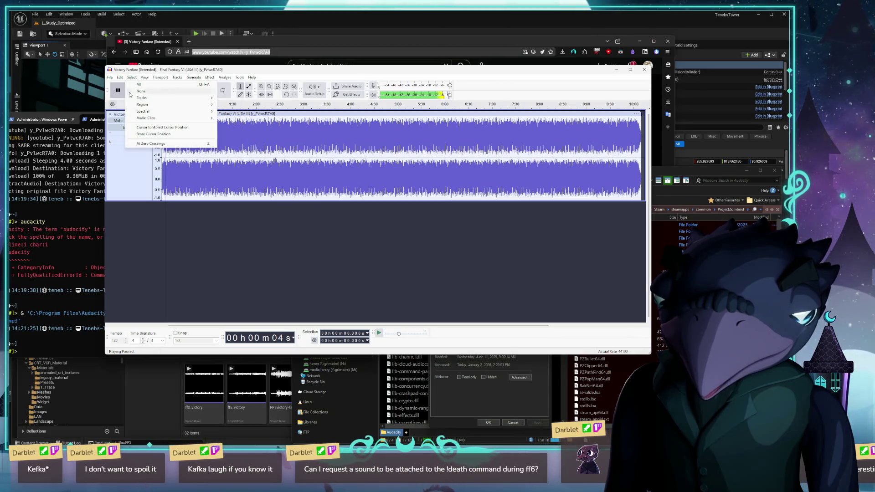
click(208, 156)
- Zoom in, return to the track start and select from about 0.9 s to 4.1 s
scroll(424, 120, up, 5)
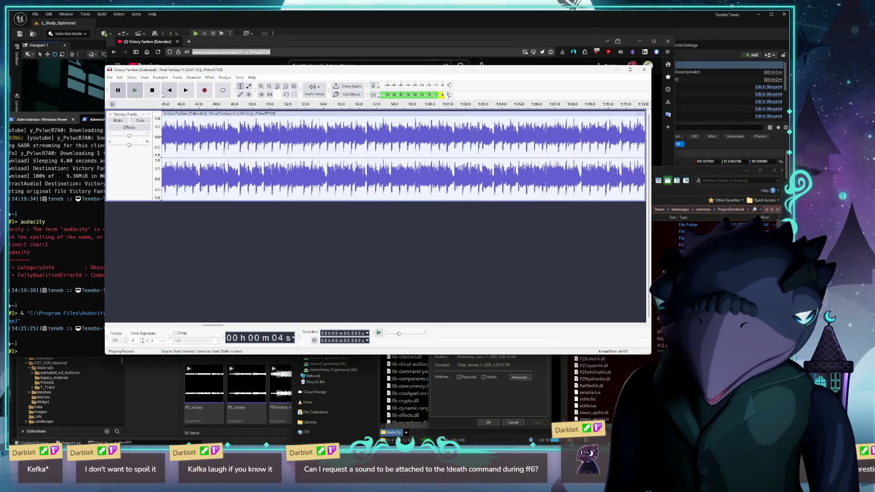
drag(294, 106, 251, 106)
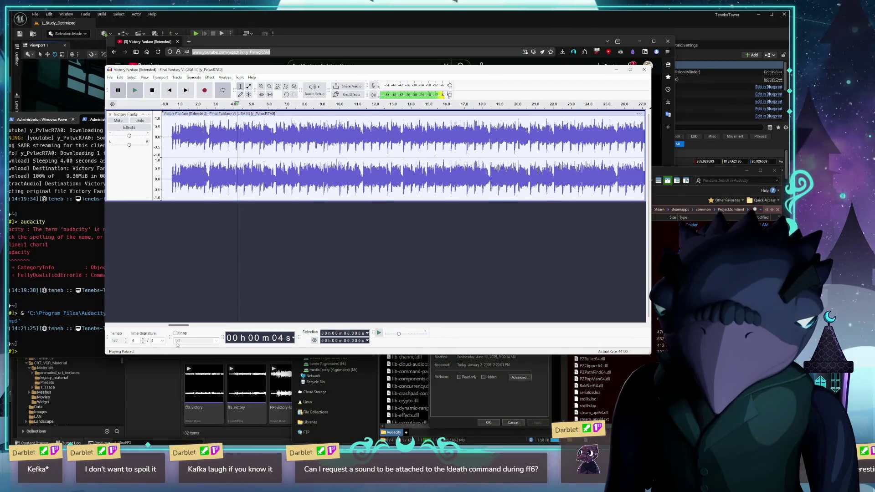
click(178, 325)
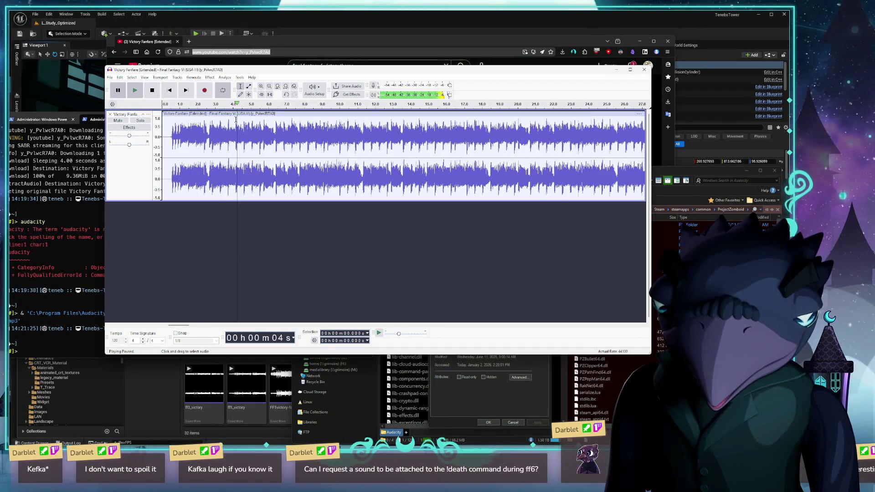
drag(236, 121, 161, 121)
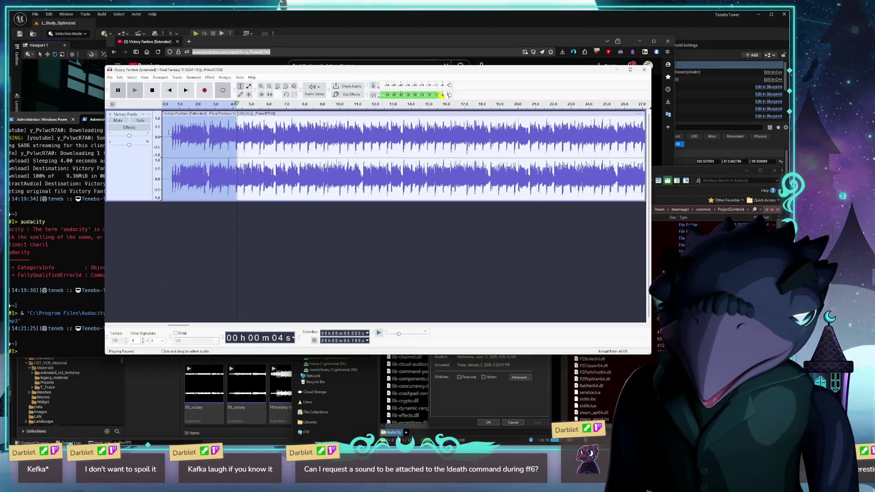
drag(235, 119, 170, 121)
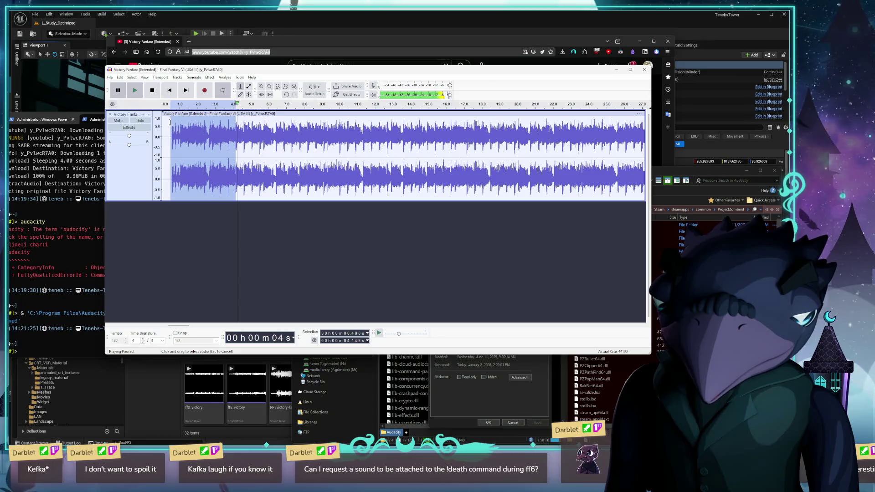
click(110, 77)
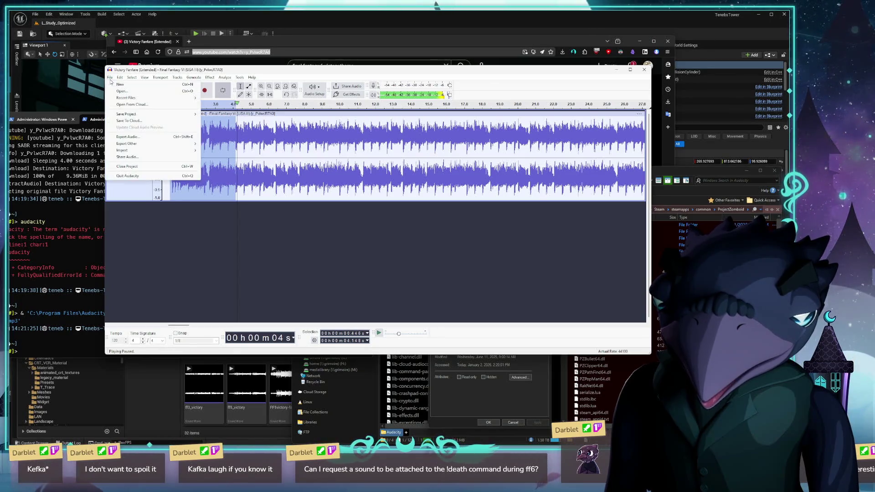
- Export the selection as ff6_victory.wav into Content/Audio/SFX, based on the ff4_victory.wav name
click(137, 137)
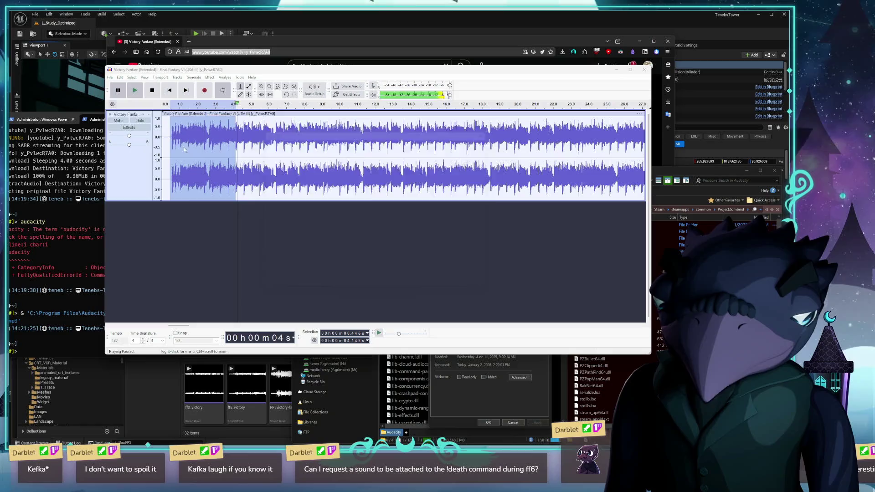
click(420, 274)
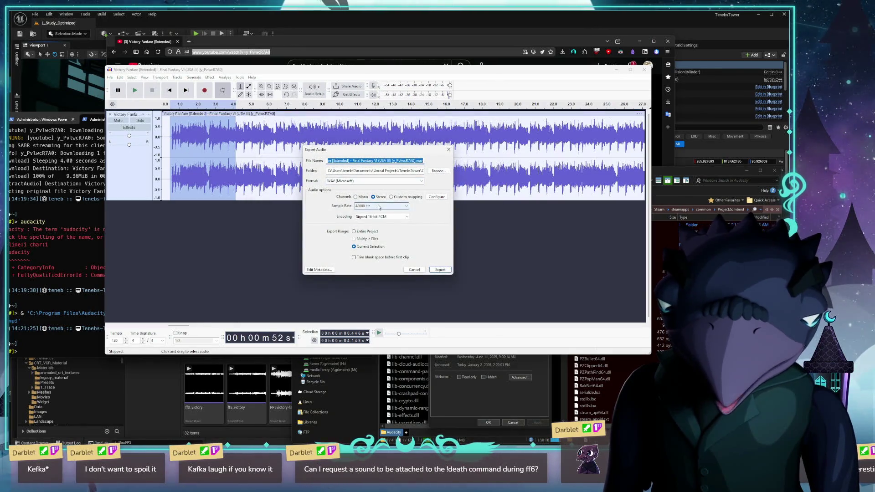
click(437, 172)
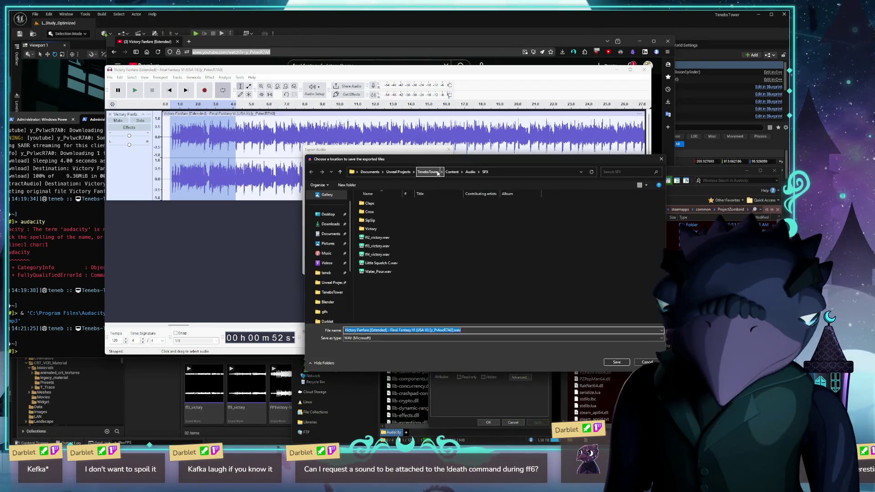
click(387, 256)
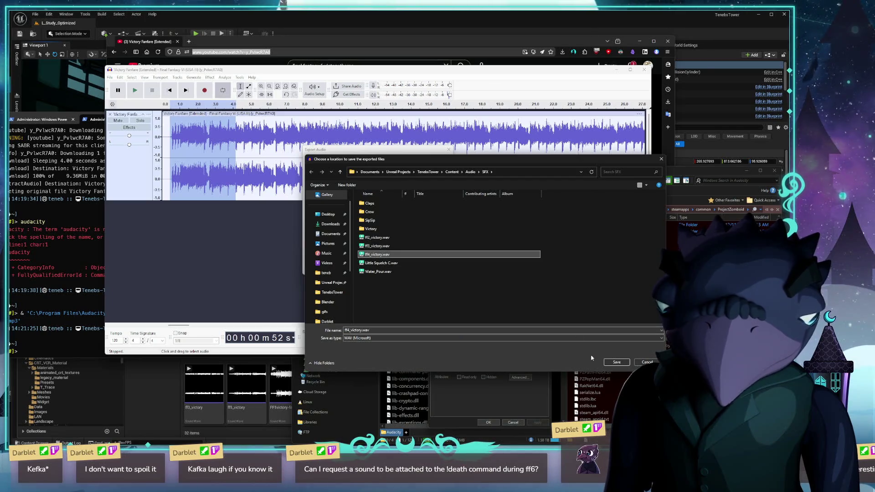
click(612, 363)
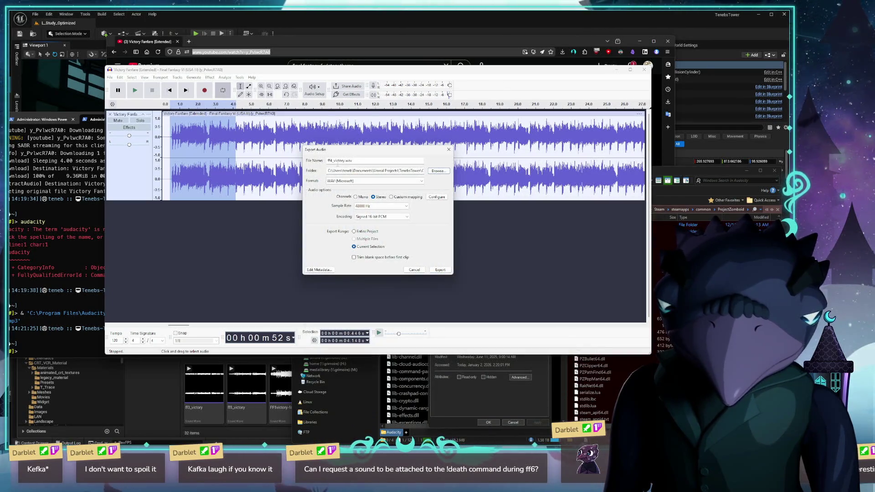
key(BackSpace)
text(6)
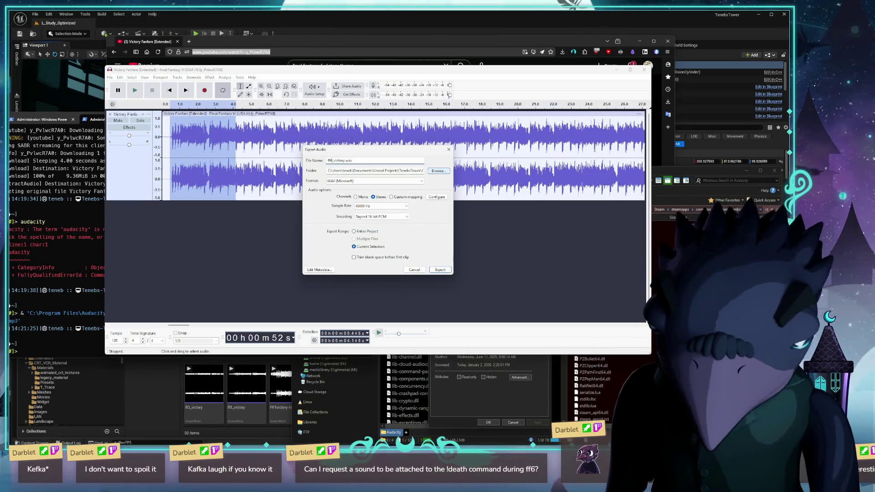
click(436, 269)
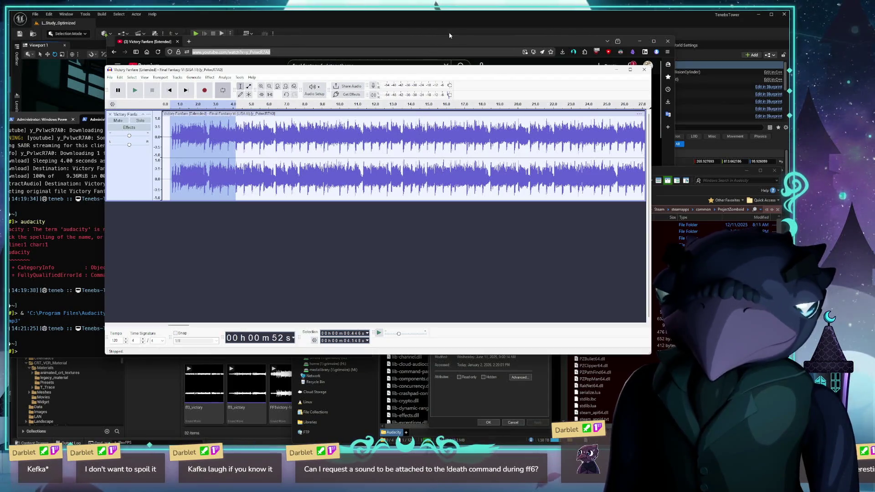
click(429, 26)
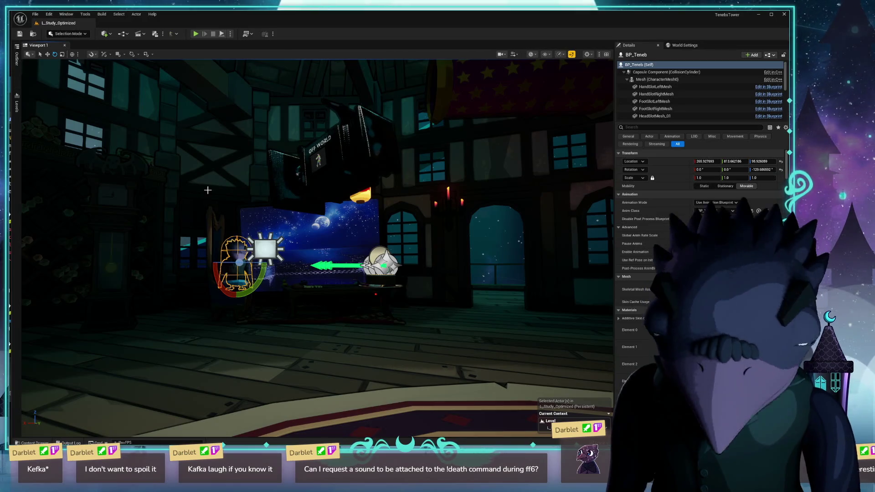
- Open BP_RedeemManager through the Ctrl+P asset search and pan to the Switch node's outputs
key(ctrl+p)
text(redeem)
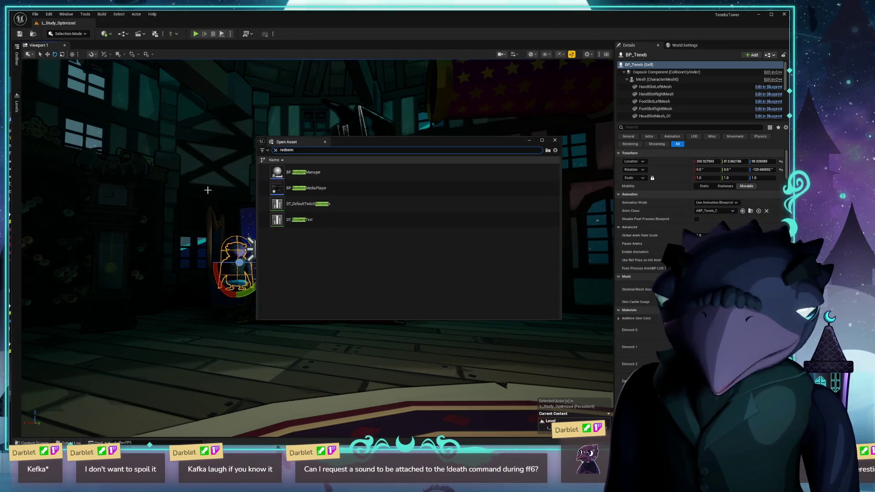
key(Down)
key(Down)
key(Down)
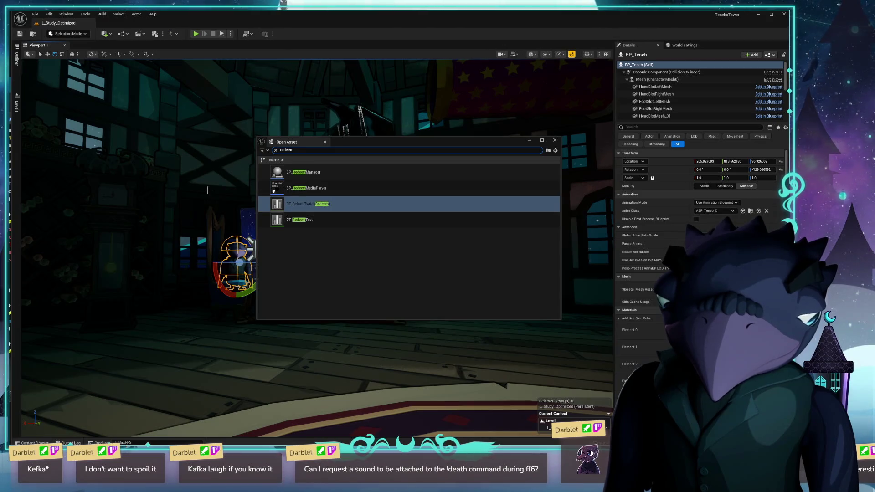
key(Up)
key(Up)
key(Return)
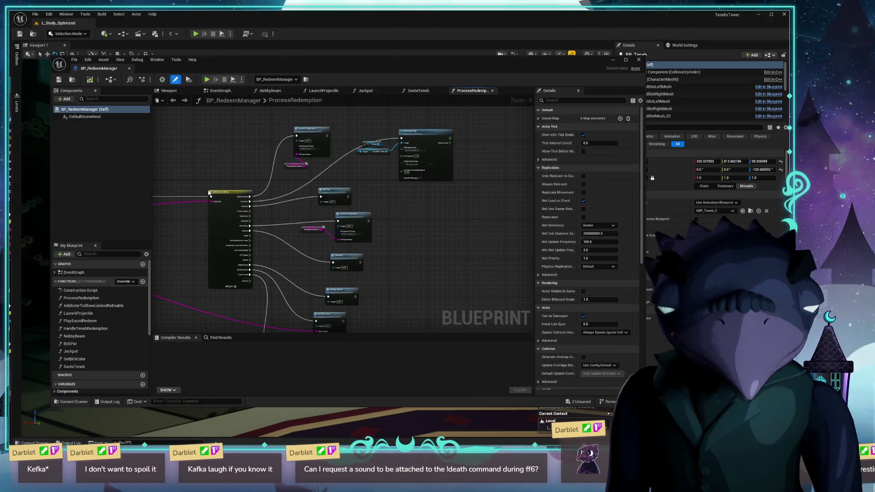
drag(465, 248, 423, 271)
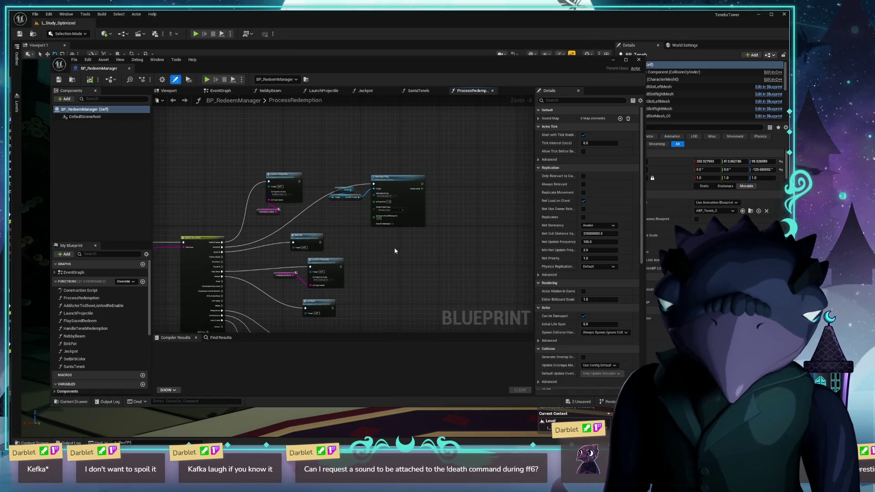
scroll(394, 250, up, 5)
mouse_move(302, 234)
mouse_down()
mouse_move(354, 203)
mouse_move(400, 254)
mouse_move(337, 223)
mouse_move(343, 217)
mouse_move(344, 244)
mouse_move(433, 115)
mouse_up()
mouse_move(368, 272)
mouse_down()
mouse_move(411, 154)
mouse_move(385, 328)
mouse_move(298, 282)
mouse_move(338, 227)
mouse_up()
scroll(338, 227, down, 1)
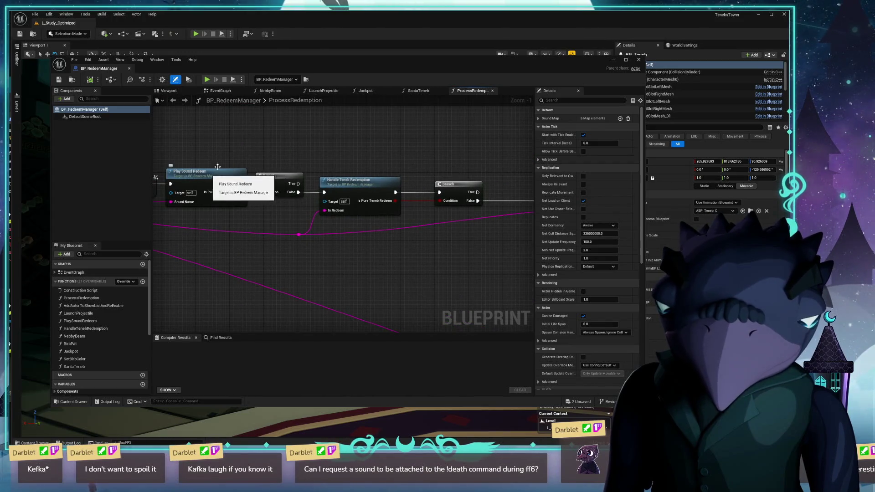
- Search assets for 'function', then open the Play Sound Redeem function
key(ctrl+p)
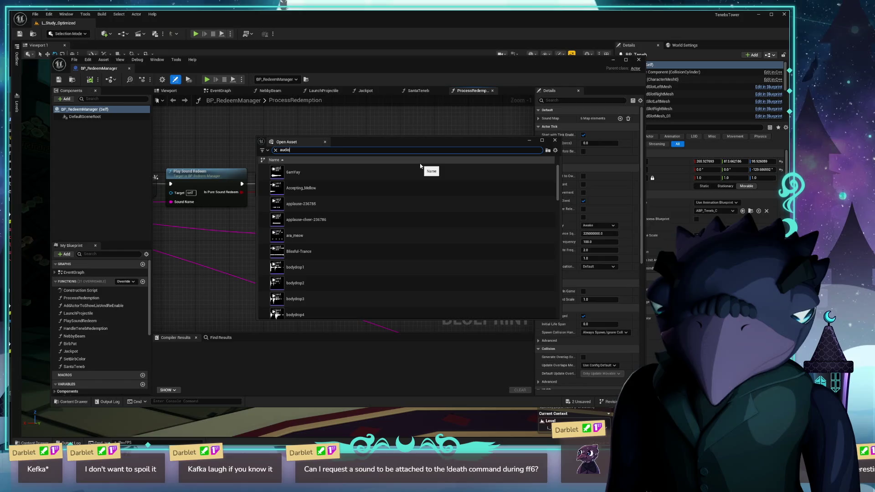
text(au)
key(BackSpace)
key(BackSpace)
text(f)
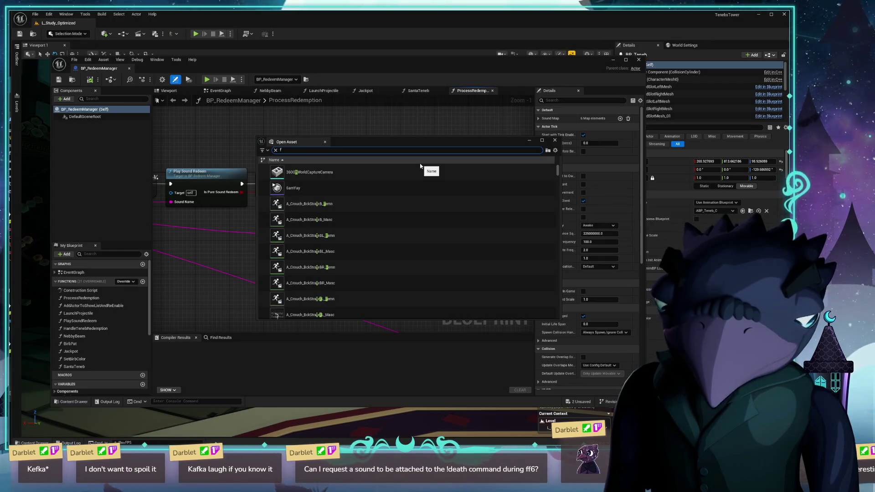
text(unction)
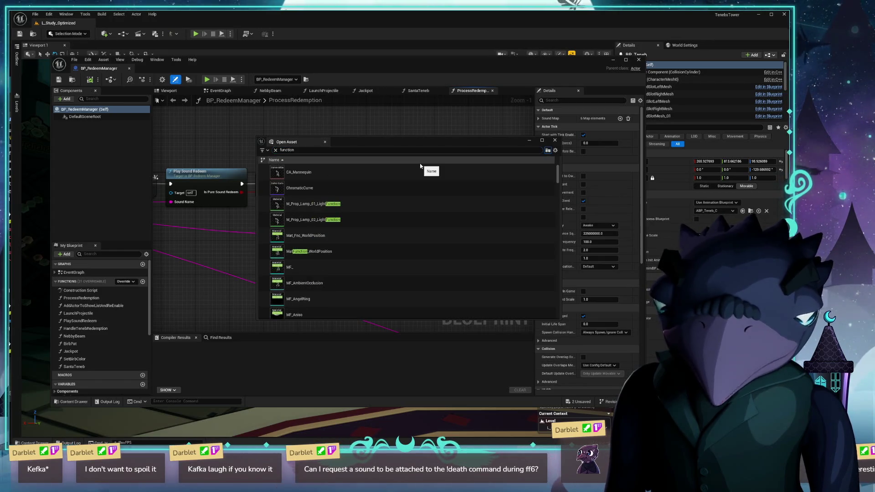
click(221, 260)
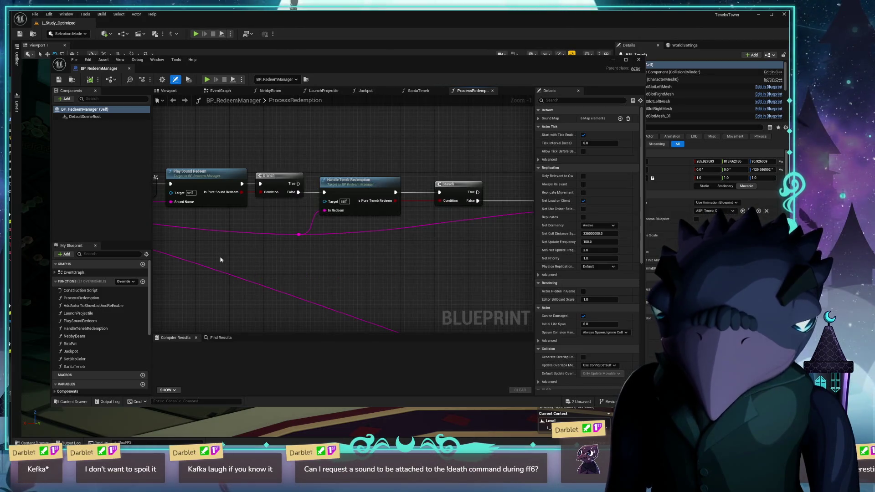
drag(278, 117, 390, 138)
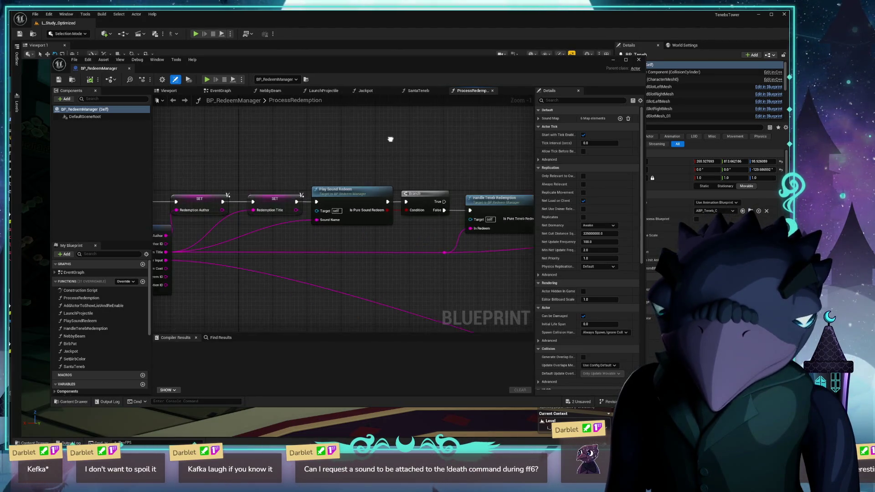
double_click(357, 198)
- Change the ff5_victory Play Sound 2D node's sound to ff6_victory, compile, and return to YouTube
scroll(356, 198, up, 6)
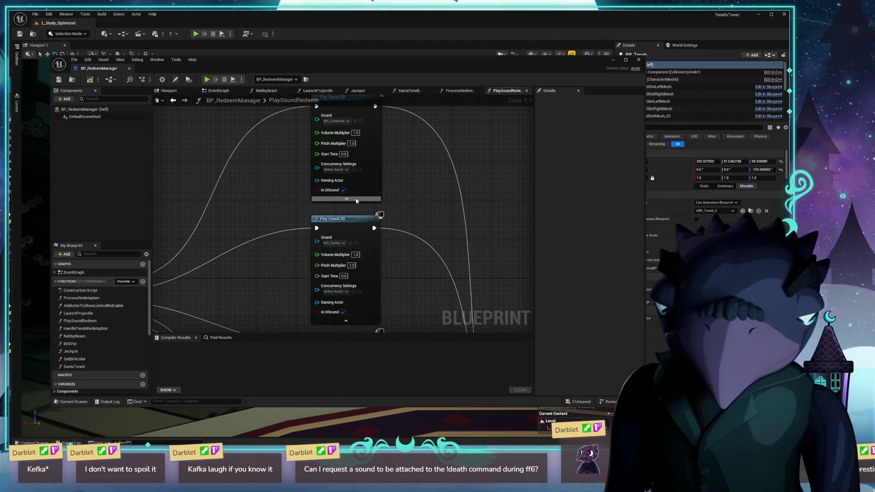
drag(419, 201, 385, 225)
drag(367, 172, 307, 282)
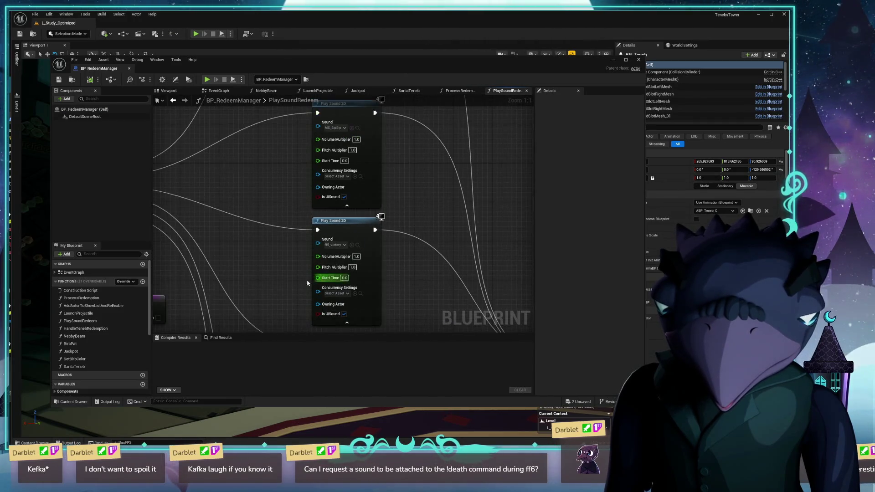
click(336, 244)
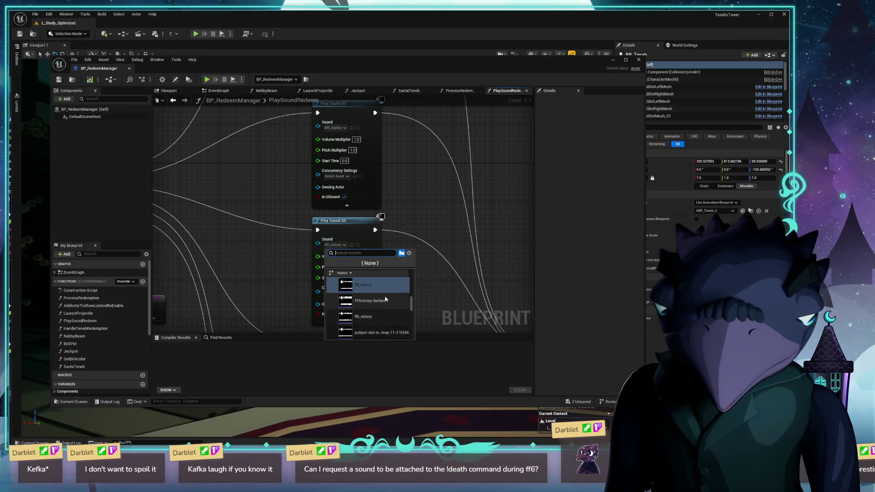
click(364, 306)
click(89, 81)
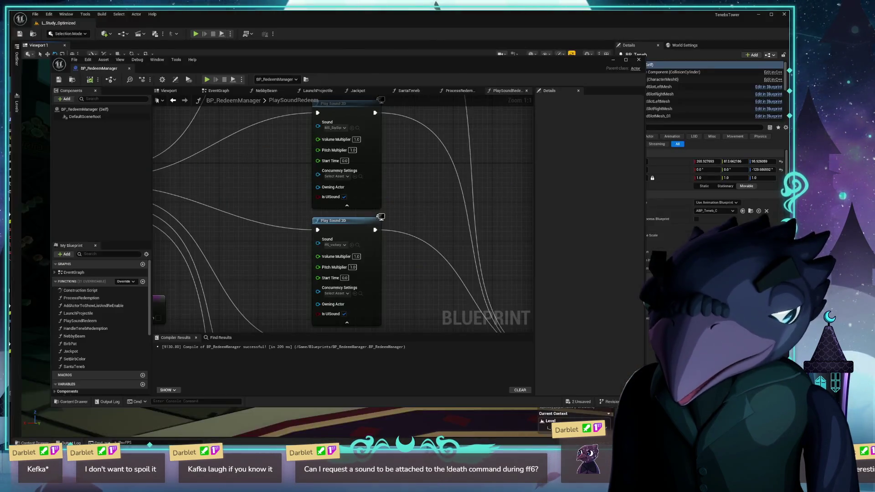
key(alt+Tab)
click(317, 65)
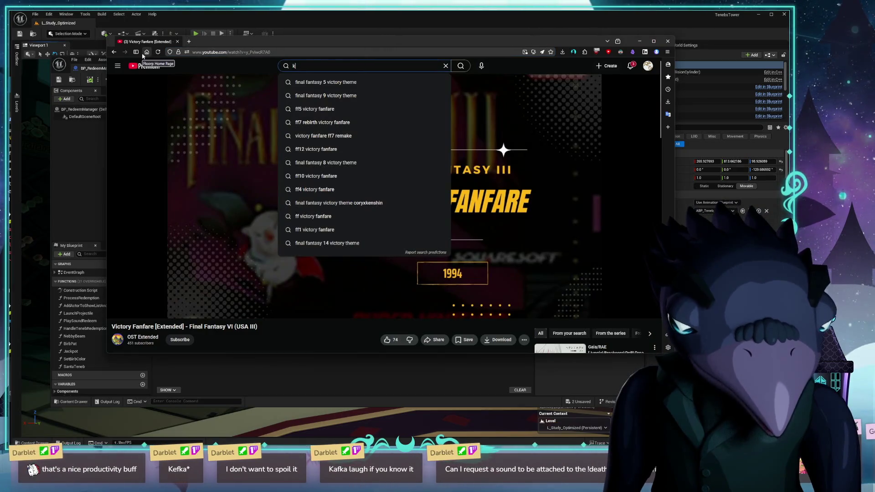
- Search 'kefka laugh', compare results, and play Kefka's Laugh FF6 Pixel Remaster (Clean version.)
text(efka )
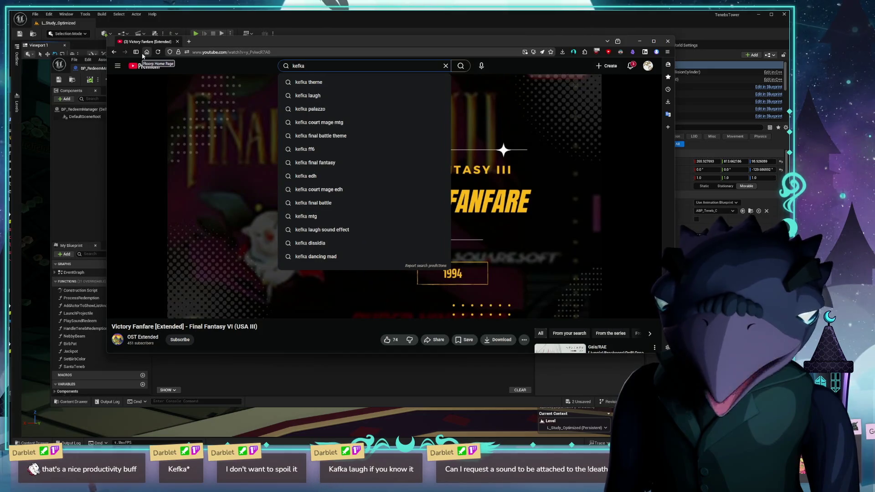
text(laugh)
key(Return)
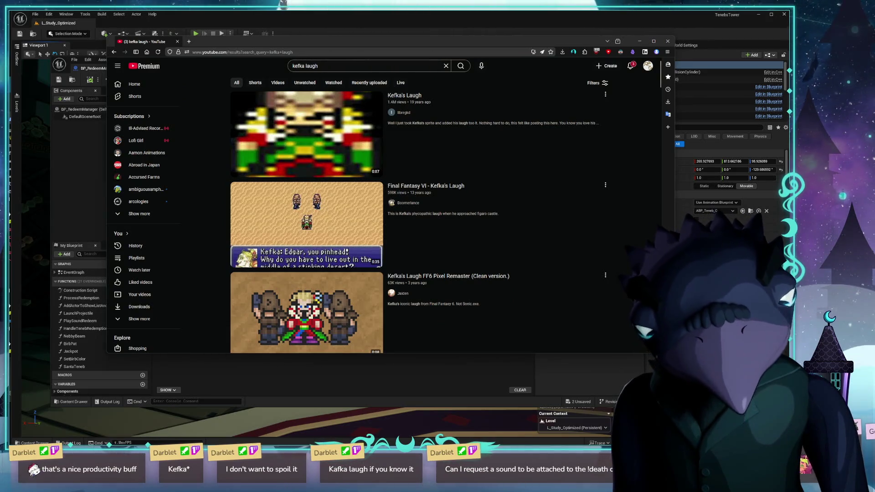
click(324, 98)
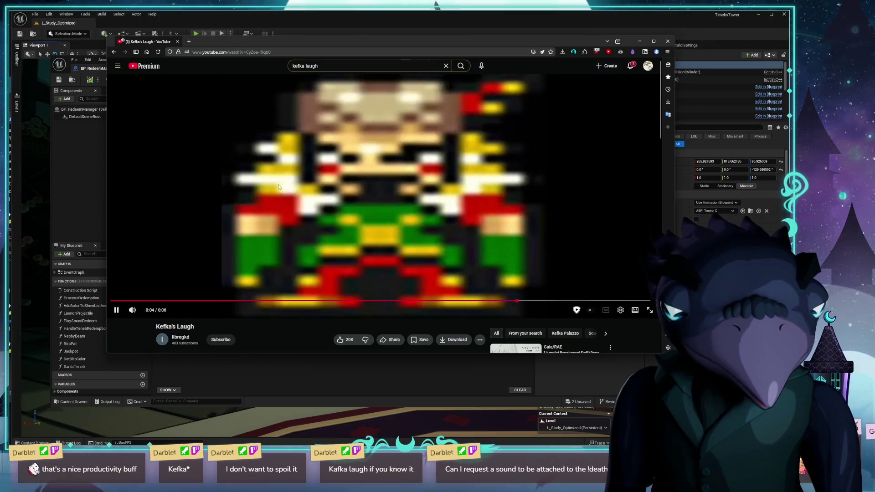
click(114, 53)
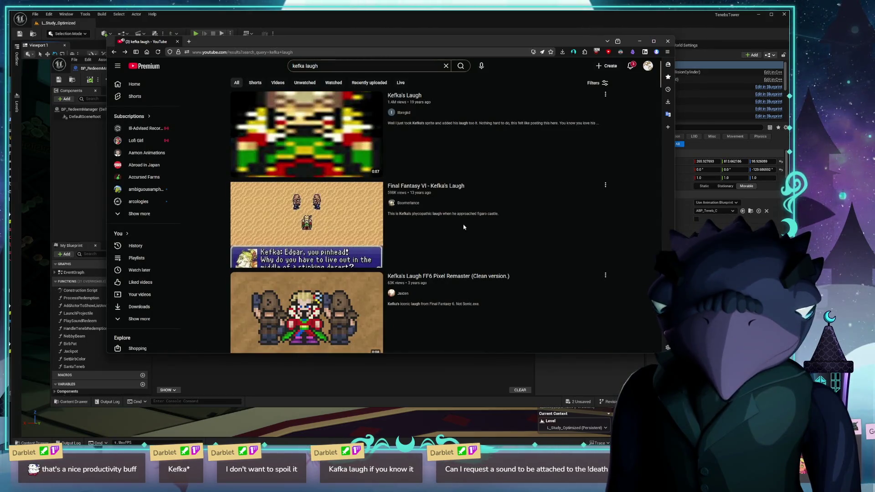
click(266, 207)
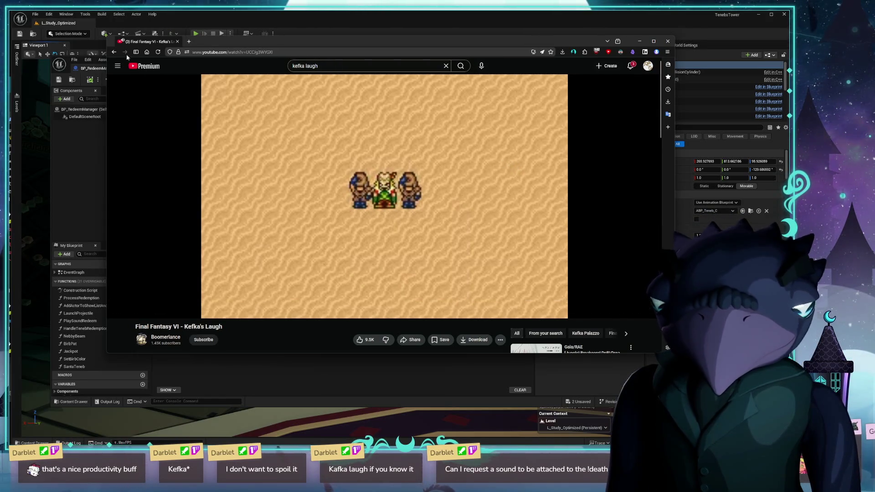
key(alt+Left)
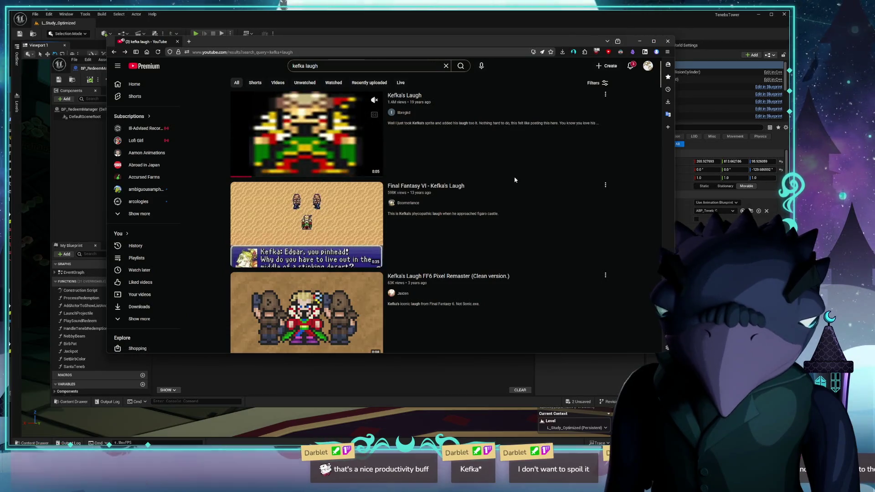
scroll(524, 186, down, 1)
click(276, 286)
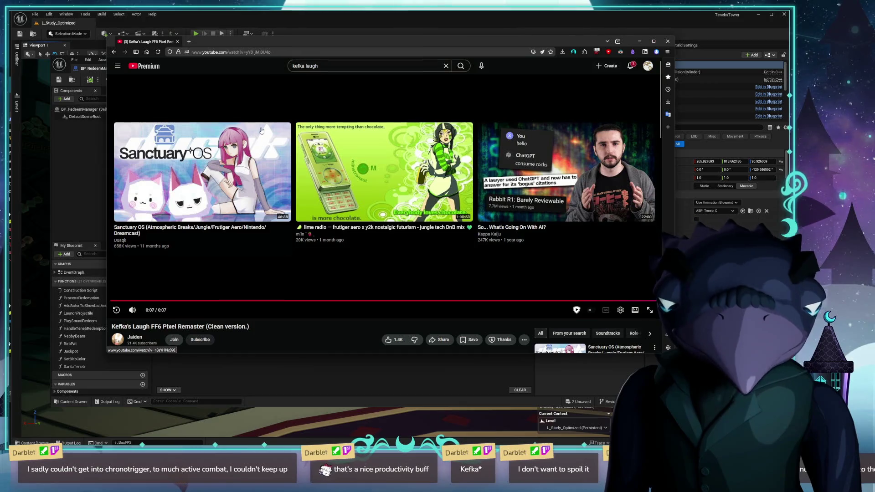
drag(274, 41, 196, 47)
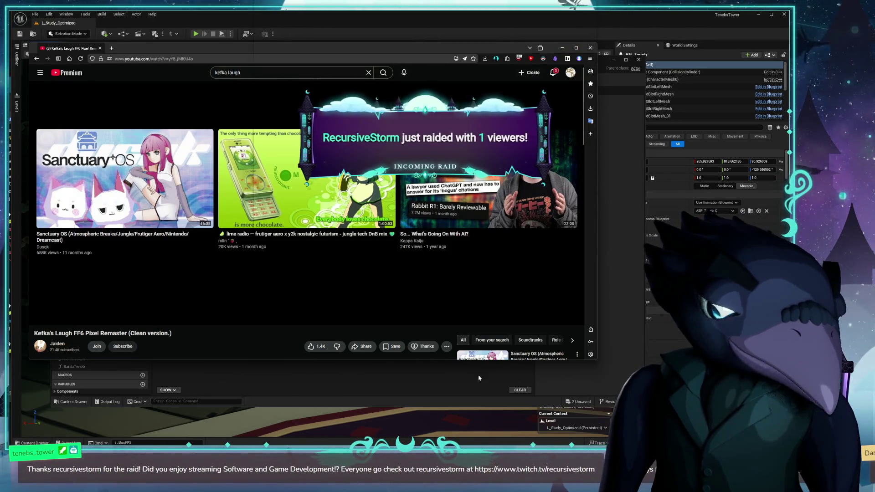
- Minimize the browser and slide PyCharm's chat_commands_component.py window right to reveal the graph
key(super+Down)
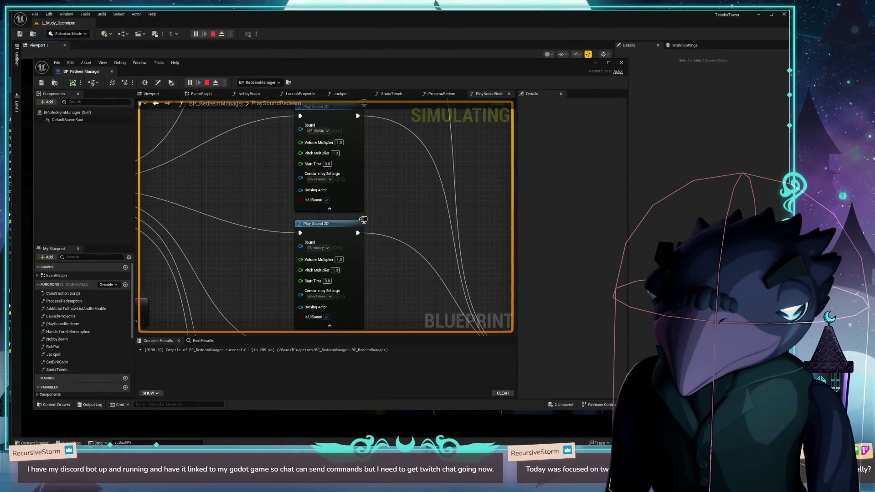
key(alt+Tab)
drag(249, 55, 463, 52)
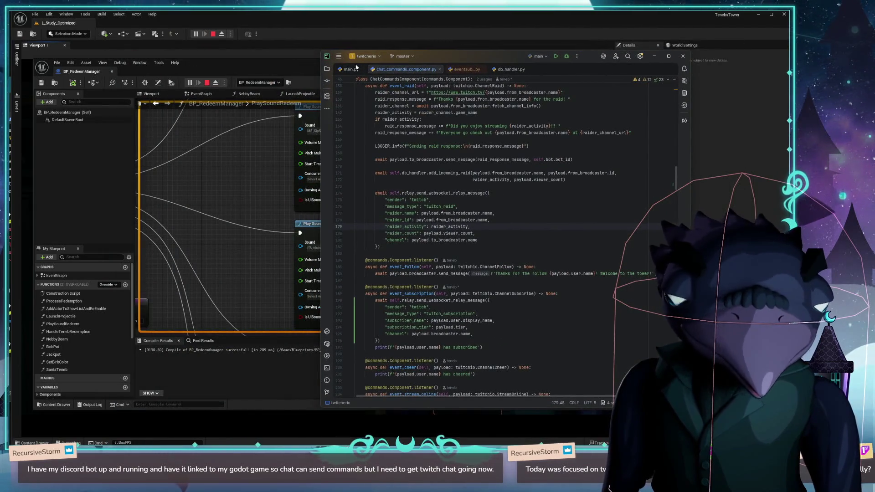
- Reposition the PyCharm window and open the recent Sockor project
mouse_move(455, 59)
mouse_down()
mouse_move(422, 49)
mouse_move(432, 72)
mouse_up()
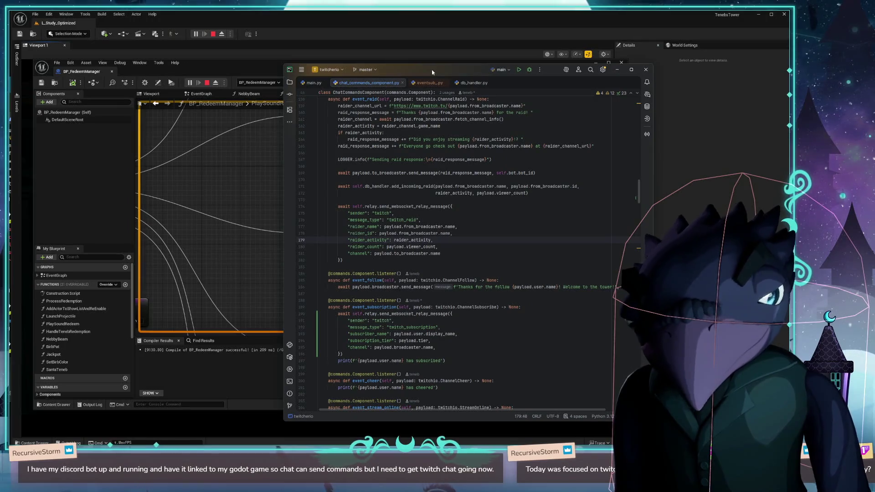
drag(468, 74, 471, 60)
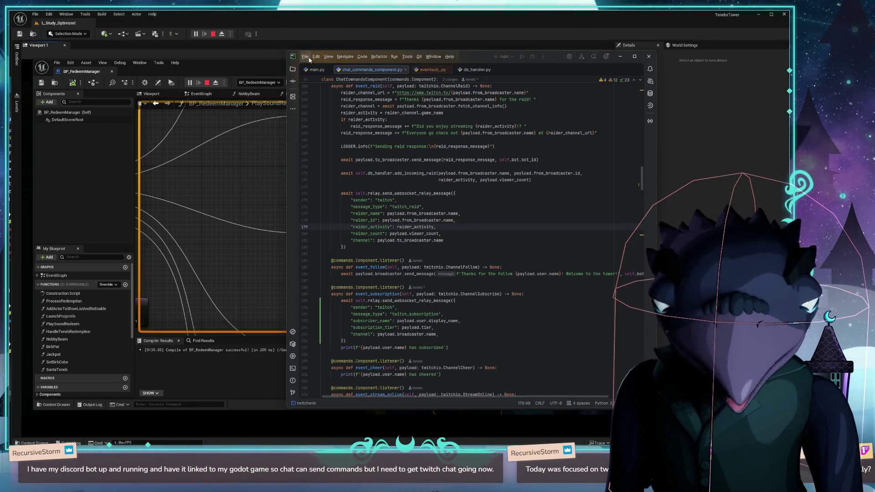
key(alt)
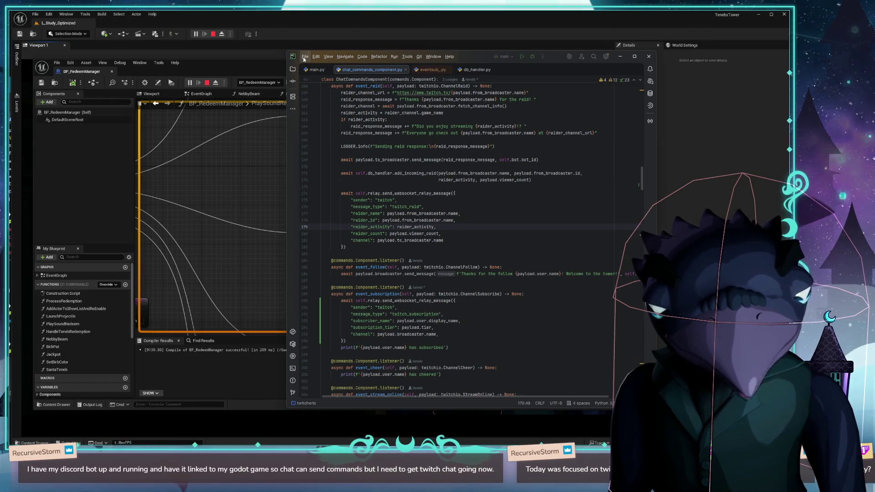
click(305, 56)
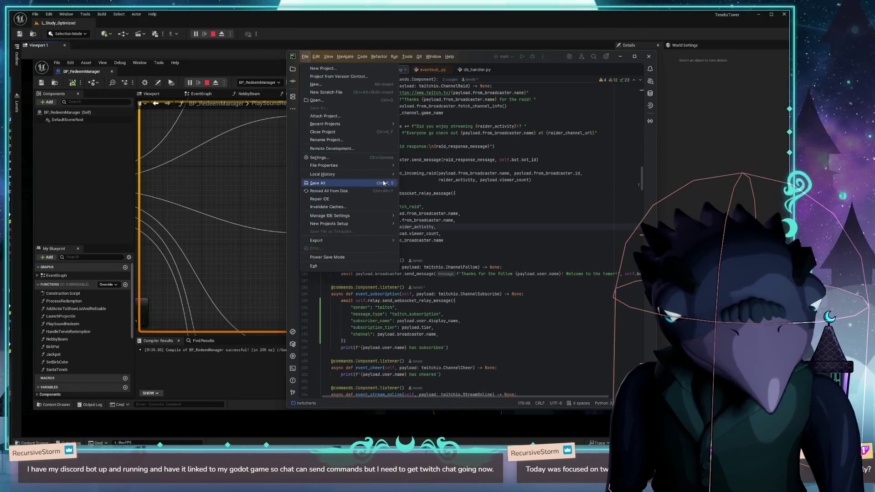
mouse_move(377, 223)
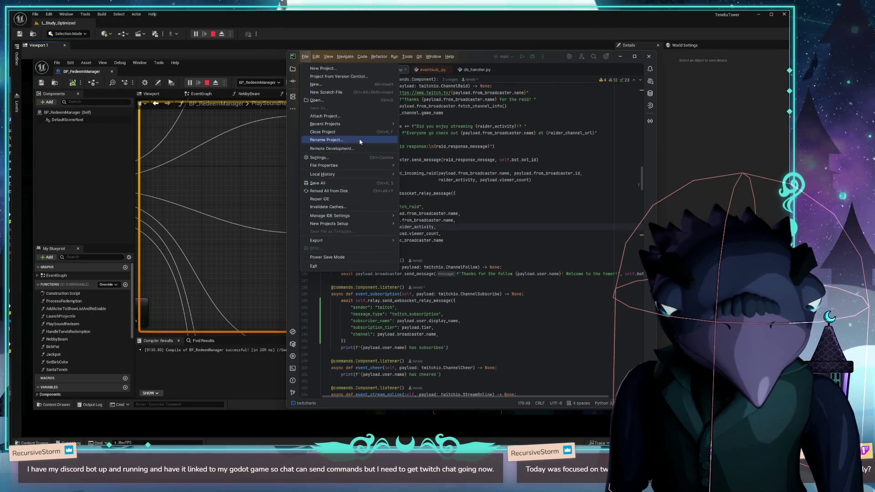
mouse_move(365, 124)
click(414, 156)
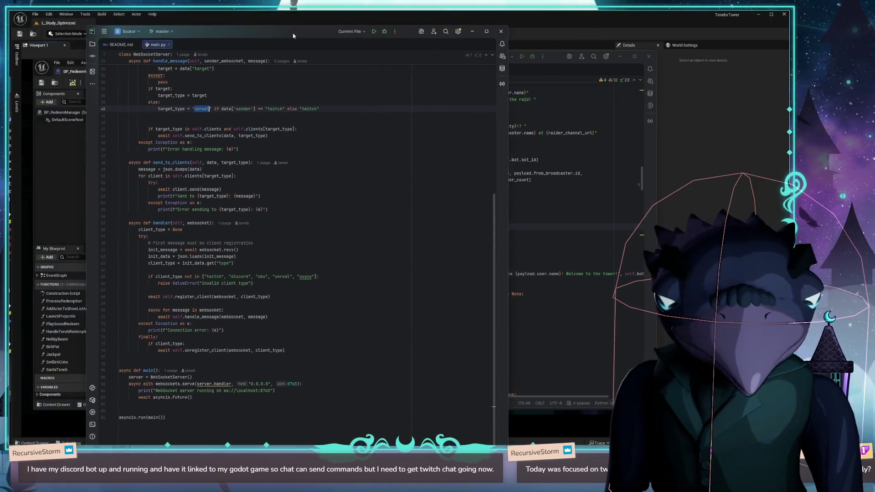
- Restore the Sockor window, review main.py, then return to the BP_RedeemManager editor
double_click(246, 21)
scroll(345, 160, up, 4)
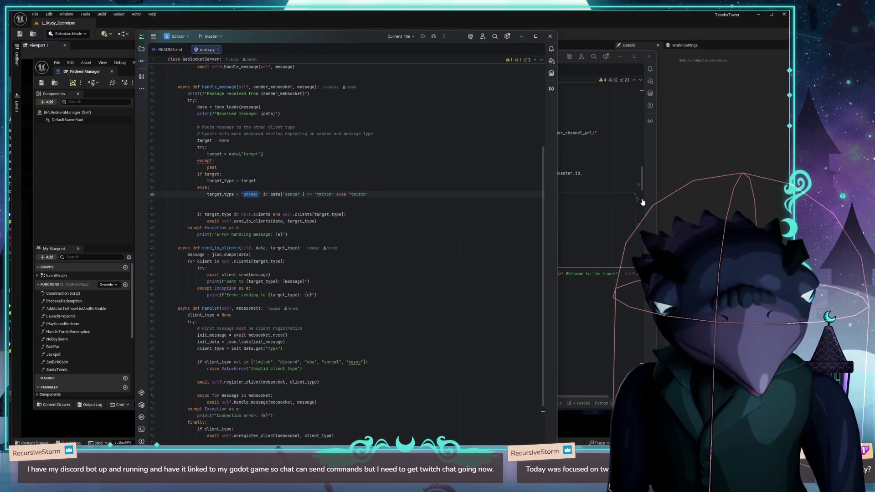
key(alt+Tab)
mouse_move(486, 75)
mouse_down()
mouse_move(499, 106)
mouse_move(518, 78)
mouse_move(496, 95)
mouse_up()
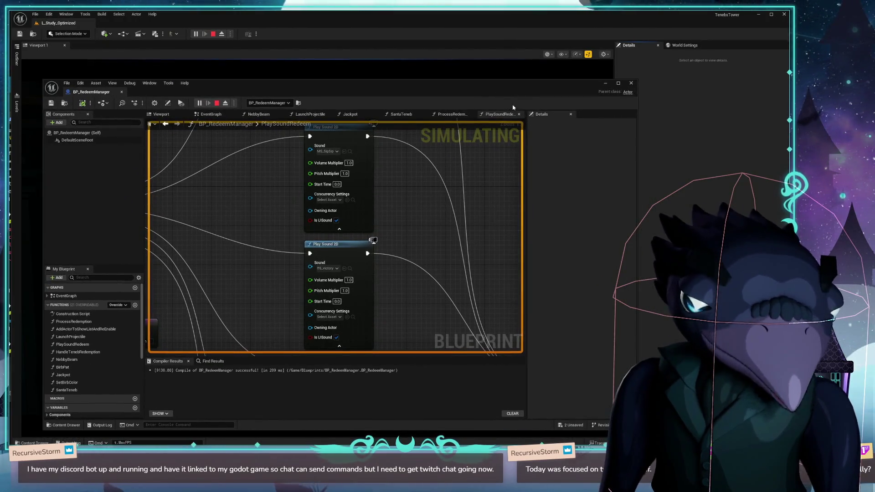
- Move the BP_RedeemManager window aside to check the simulating viewport, then close the blueprint editor
drag(277, 94, 281, 410)
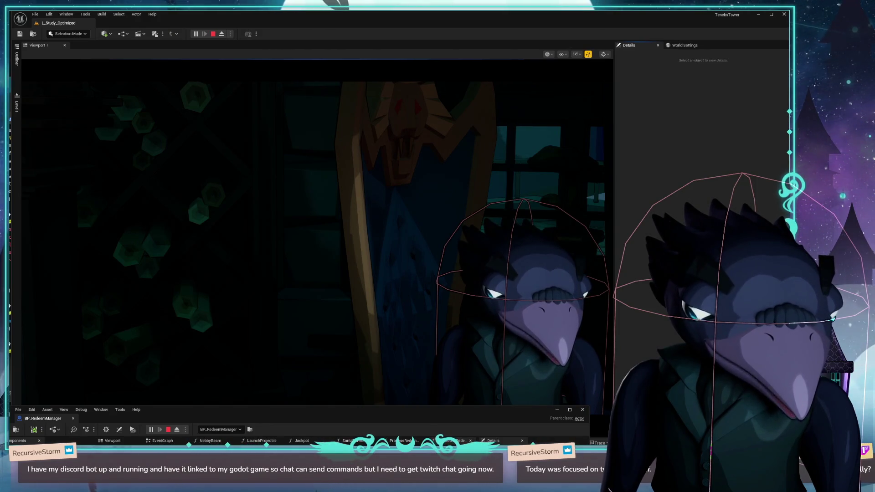
mouse_move(432, 413)
mouse_down()
mouse_move(451, 135)
mouse_move(435, 113)
mouse_move(444, 37)
mouse_up()
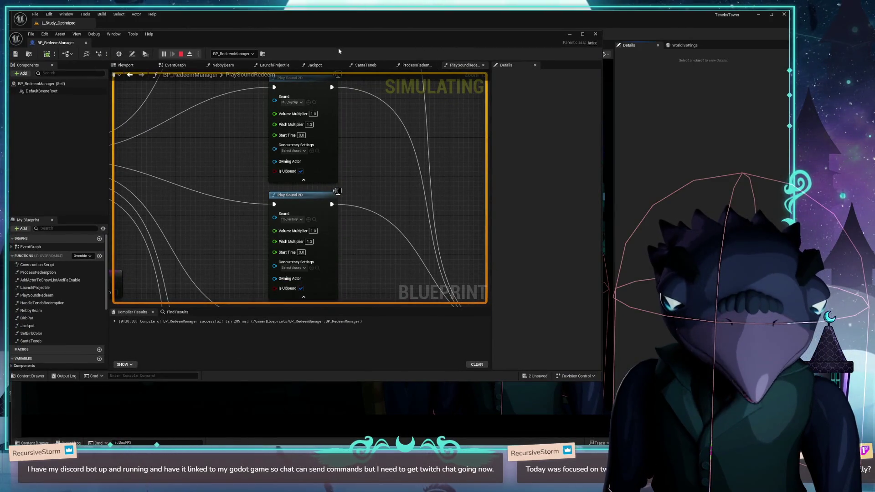
drag(338, 51, 381, 57)
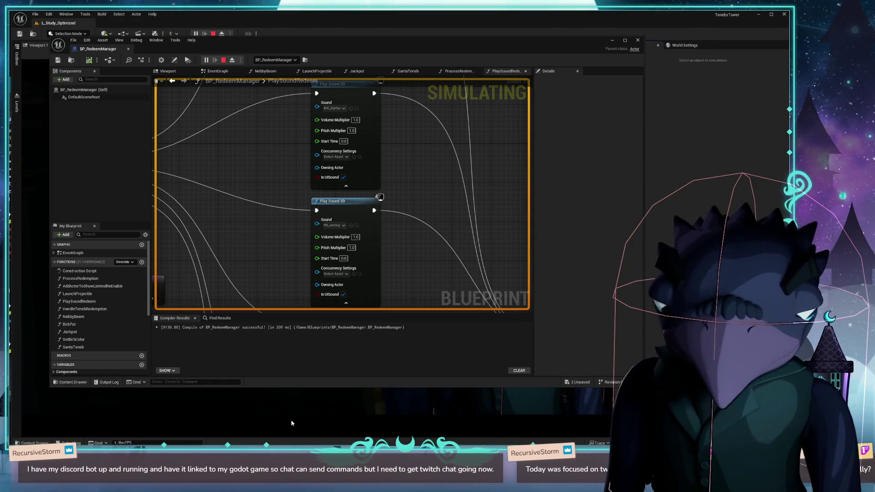
drag(328, 46, 313, 61)
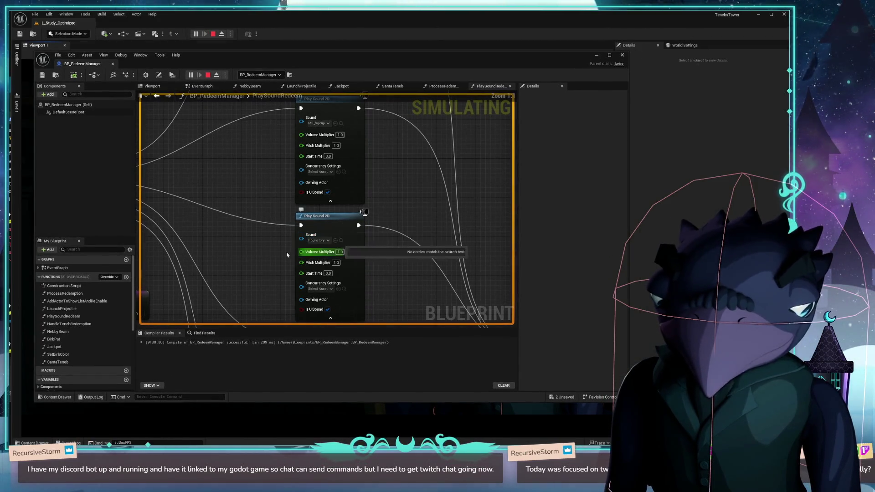
drag(462, 70, 462, 71)
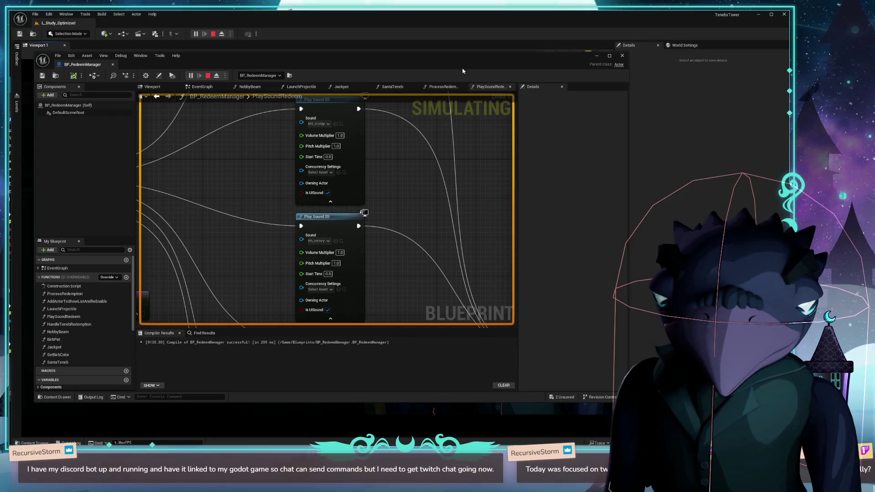
click(622, 55)
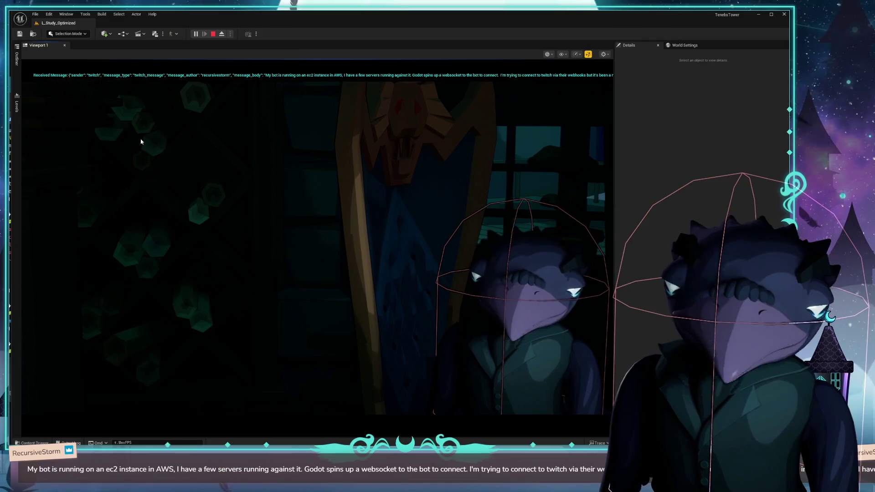
key(alt+Tab)
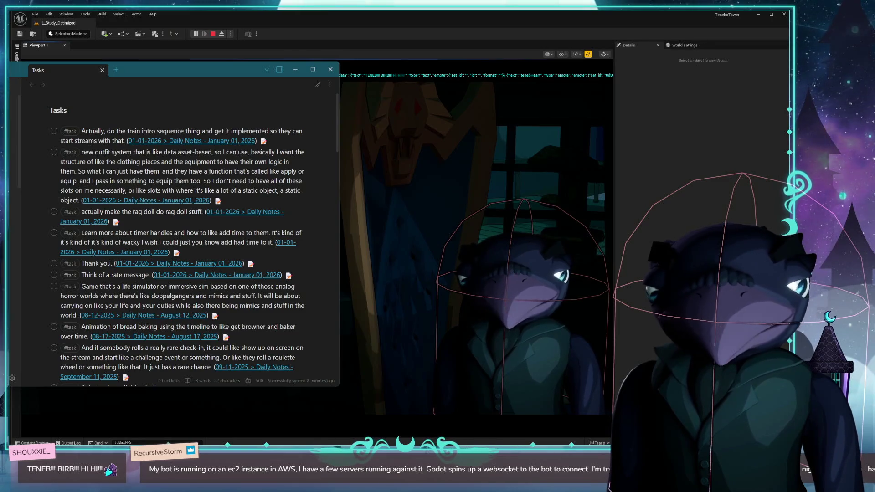
click(296, 69)
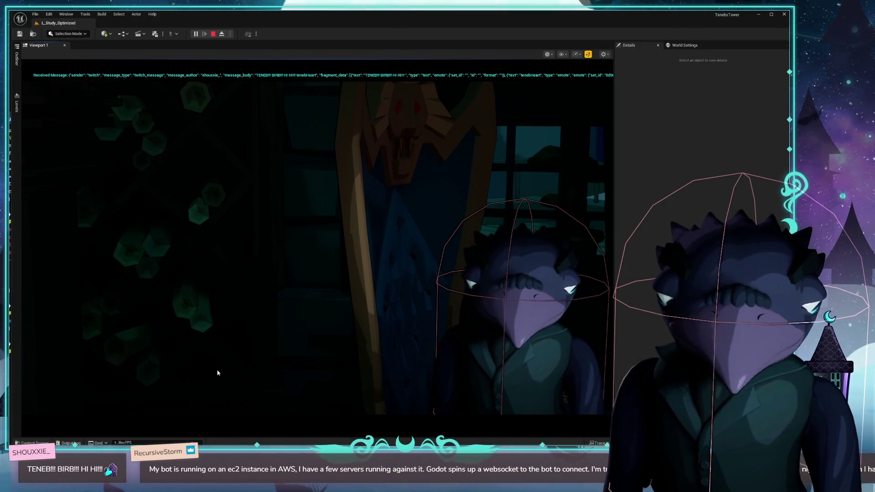
- End the simulating session from the level editor toolbar
click(213, 35)
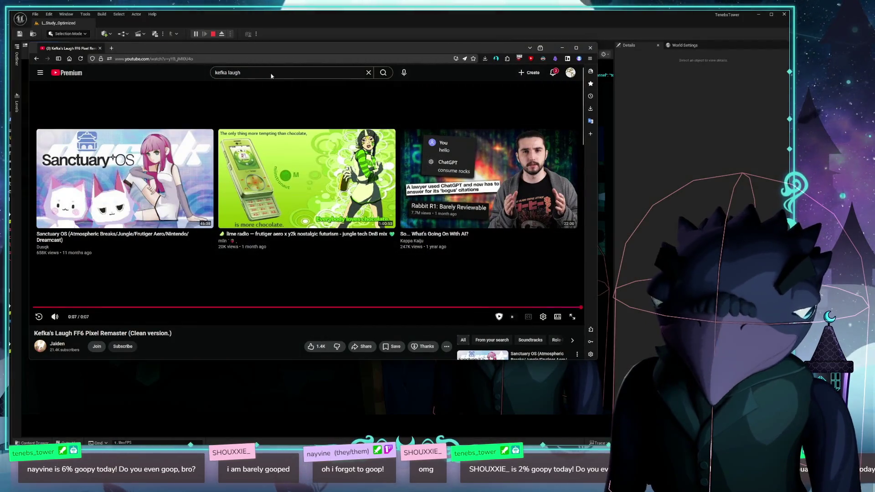
- Copy the Kefka's Laugh video URL for Audacity, then switch to the Final Fantasy wiki
click(226, 59)
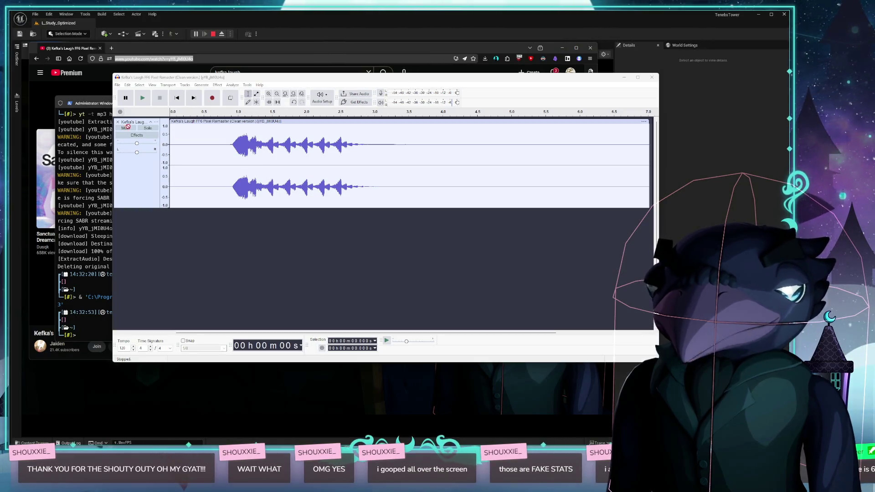
key(alt+Tab)
- Maximize the wiki window and zoom the characters page out to 90%
mouse_move(346, 206)
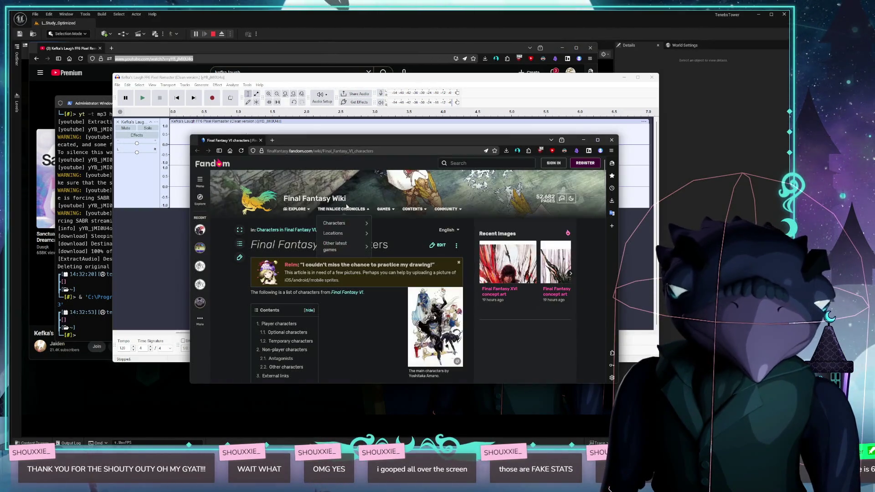
drag(436, 140, 366, 66)
double_click(366, 66)
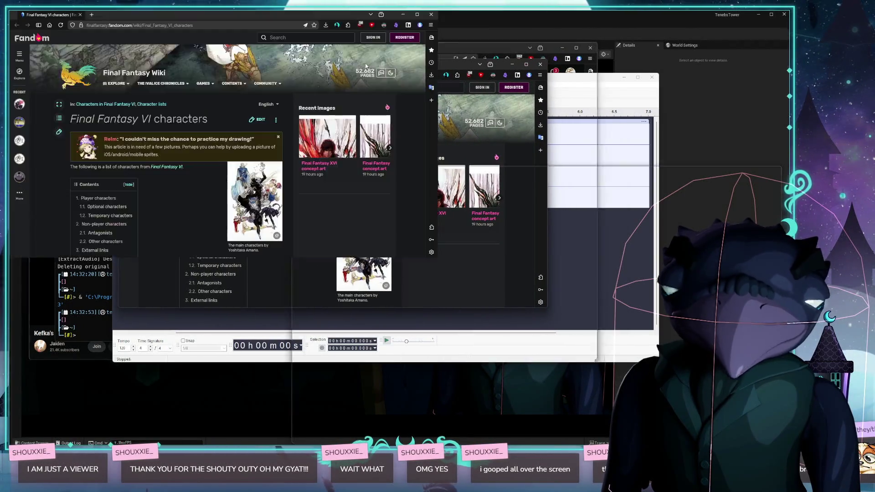
scroll(476, 290, down, 4)
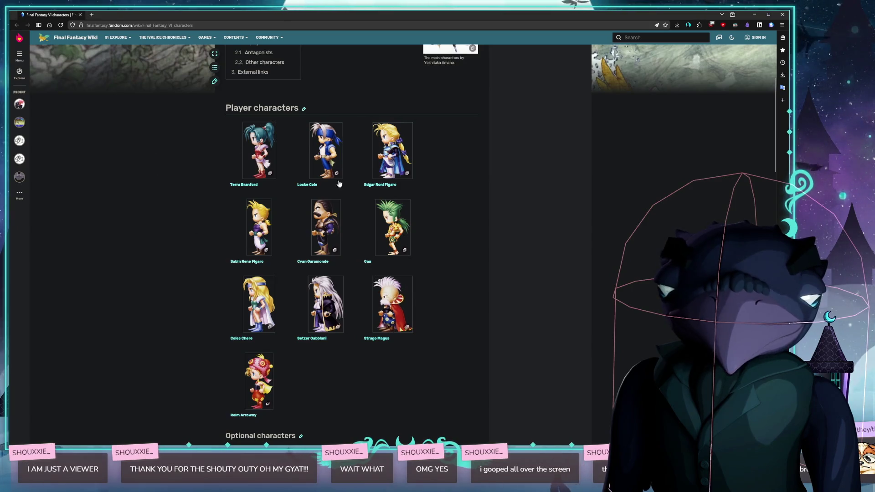
scroll(339, 184, down, 2)
key(ctrl+minus)
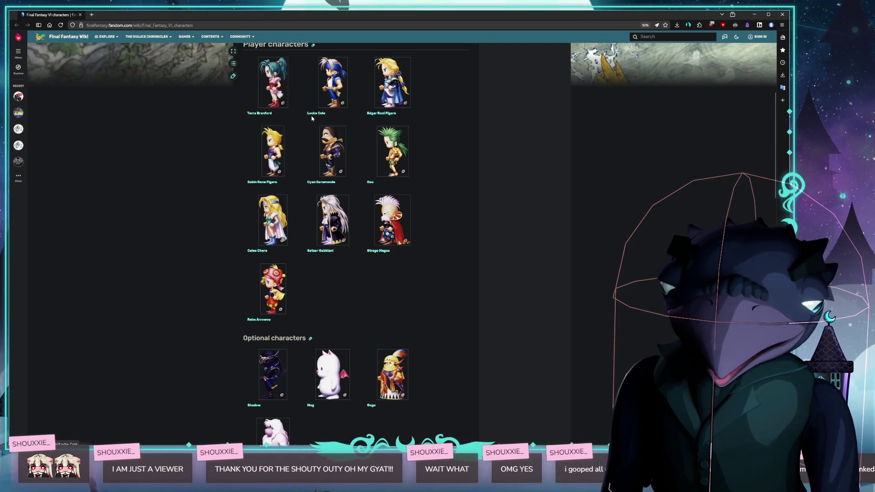
- Open Gogo's sprite from the Player characters grid in a new tab, then close the enlarged image
scroll(348, 128, up, 1)
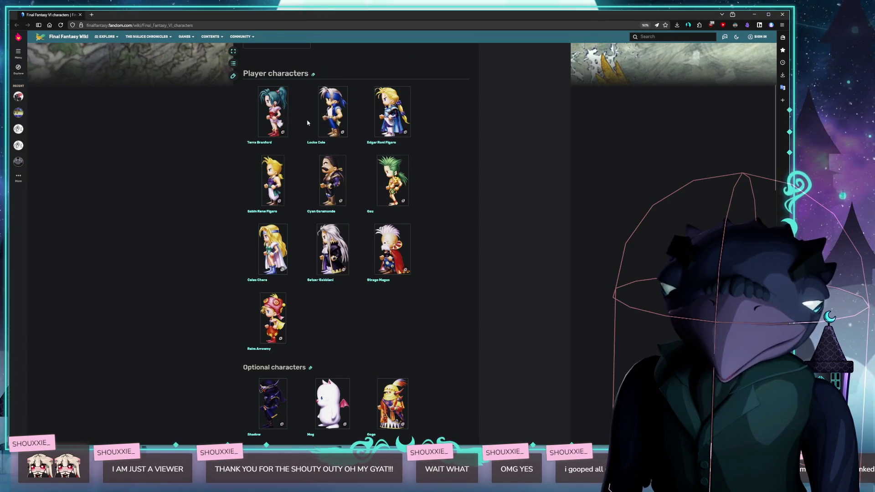
ctrl+scroll(346, 127, up, 1)
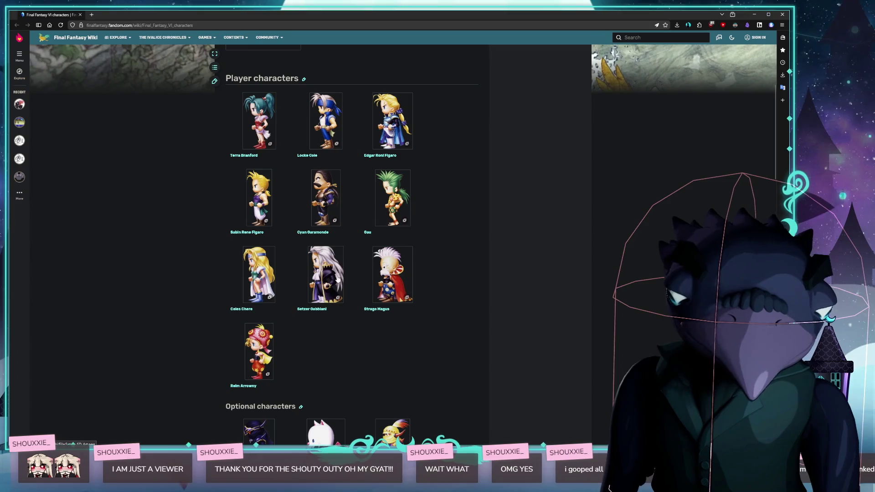
scroll(393, 274, down, 1)
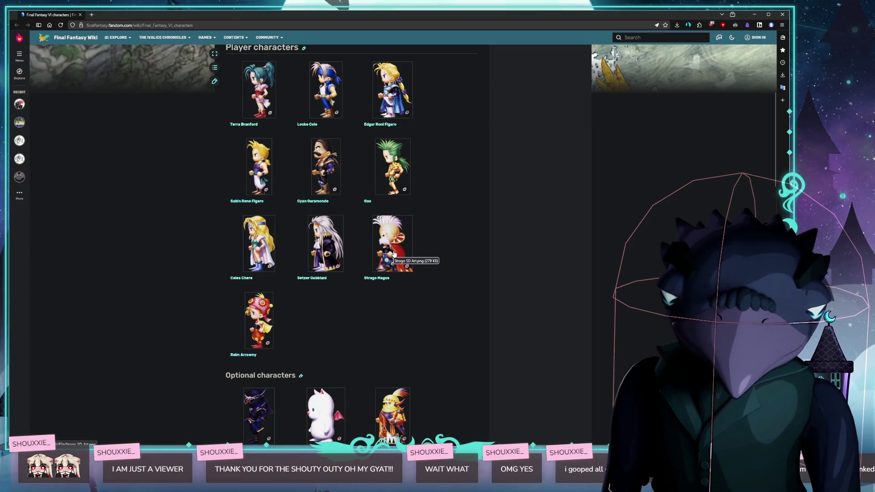
scroll(395, 254, down, 3)
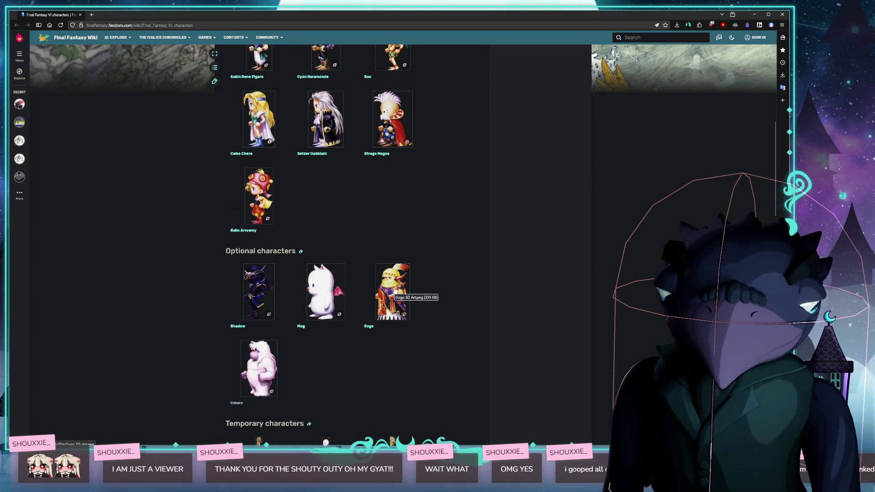
middle_click(395, 291)
key(ctrl+Tab)
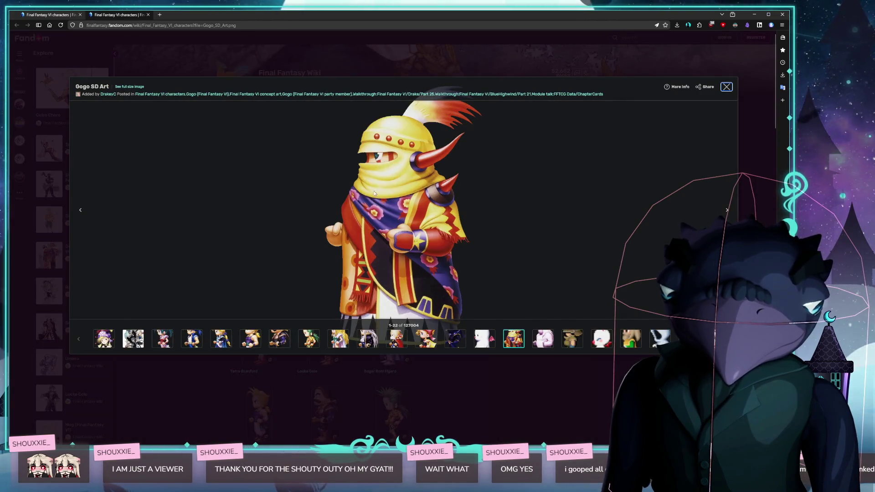
click(576, 413)
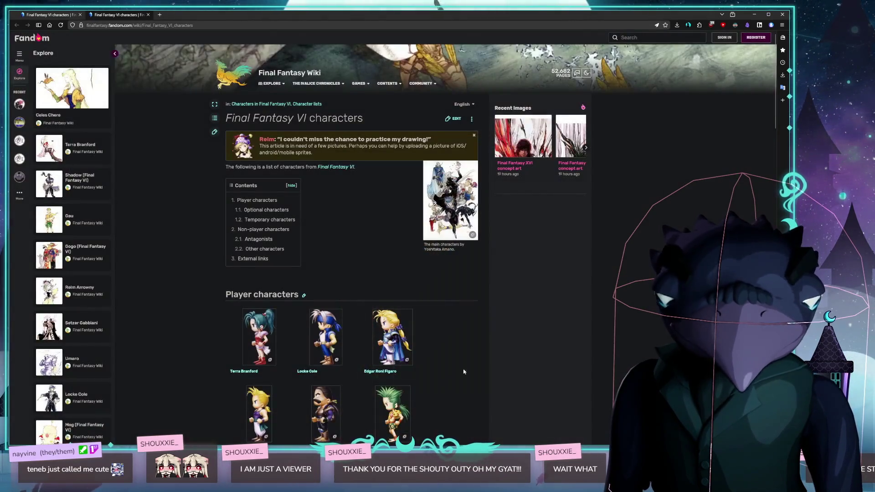
scroll(405, 280, down, 4)
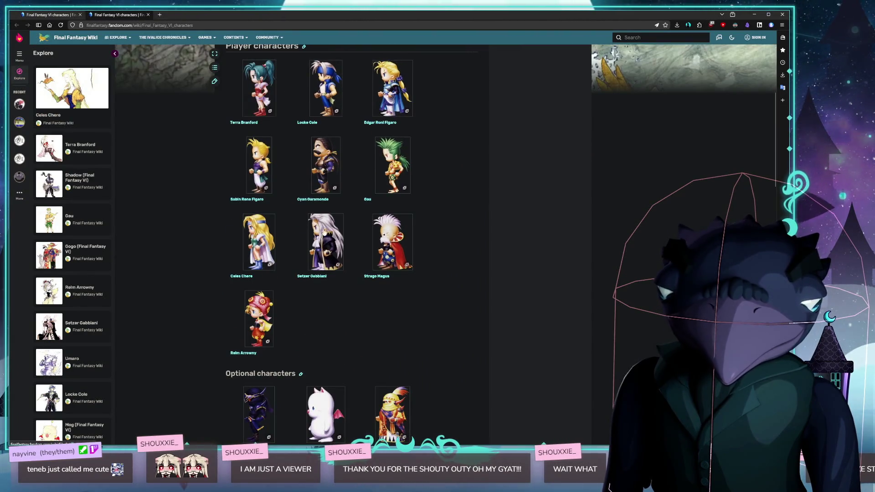
scroll(409, 419, down, 1)
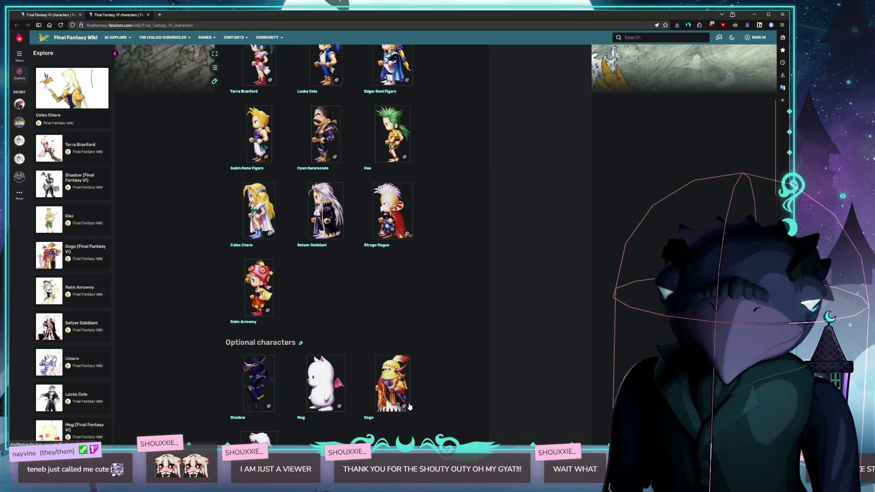
scroll(412, 393, up, 1)
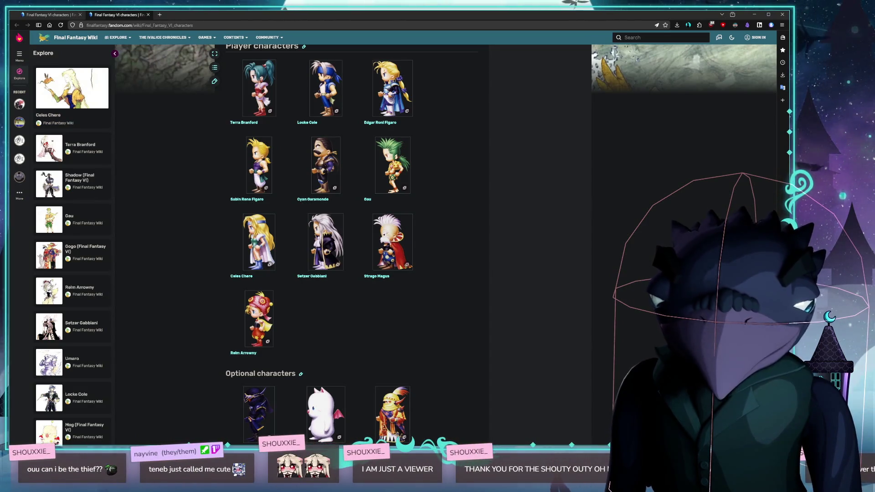
scroll(334, 131, up, 1)
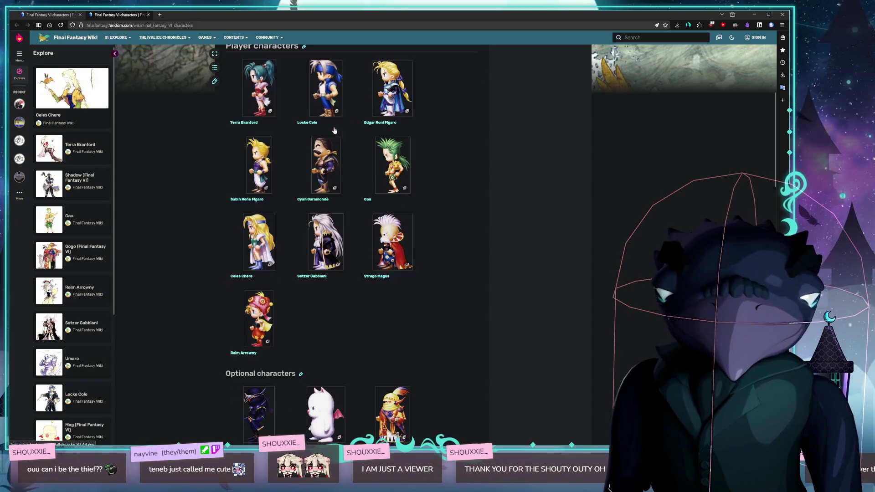
- View Locke's sprite, then enlarge and close the small sprite in the Locke Cole article
click(334, 131)
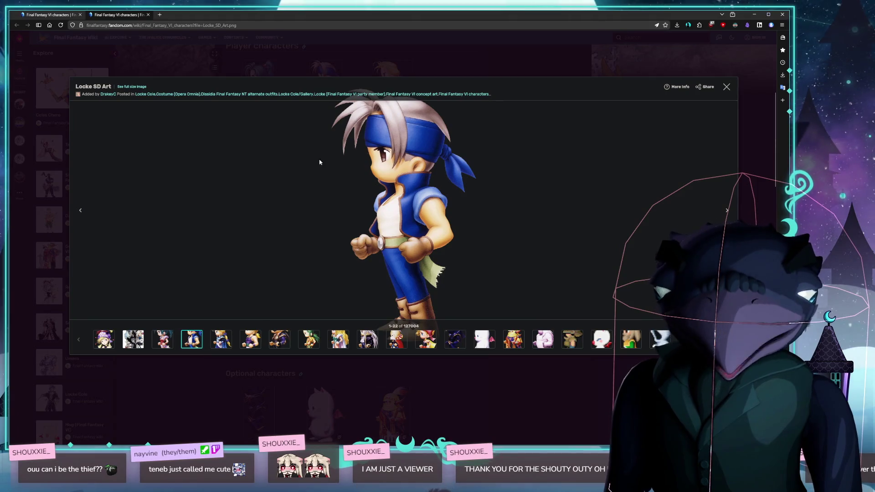
click(516, 193)
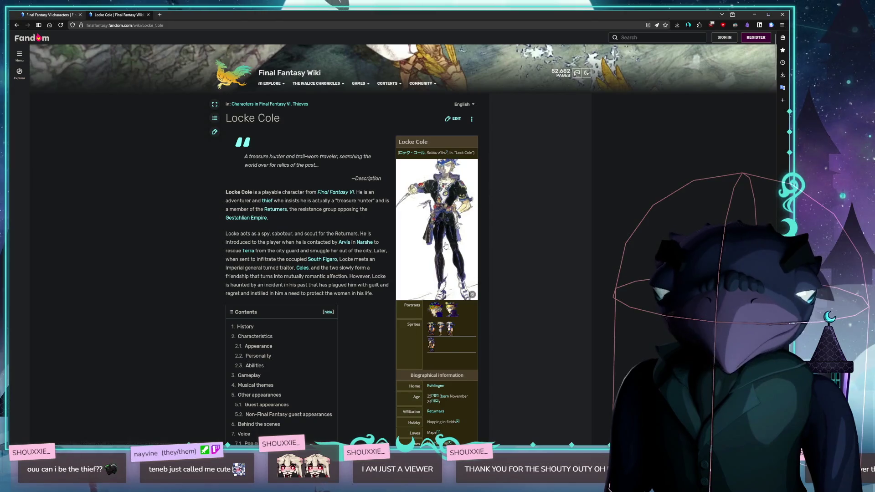
click(430, 269)
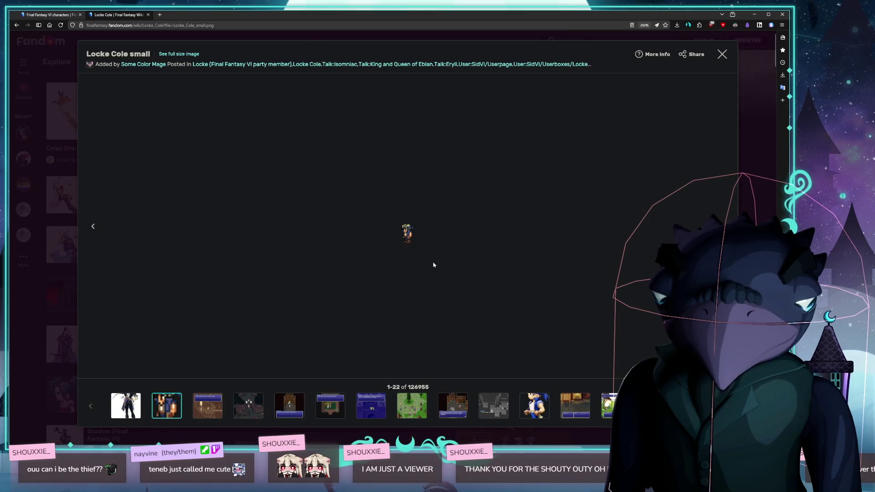
scroll(433, 264, up, 8)
scroll(451, 267, up, 2)
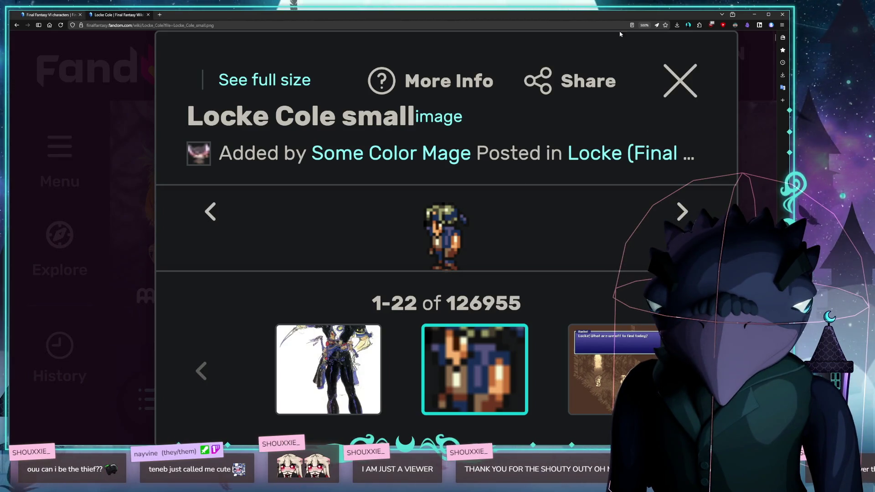
scroll(610, 60, down, 10)
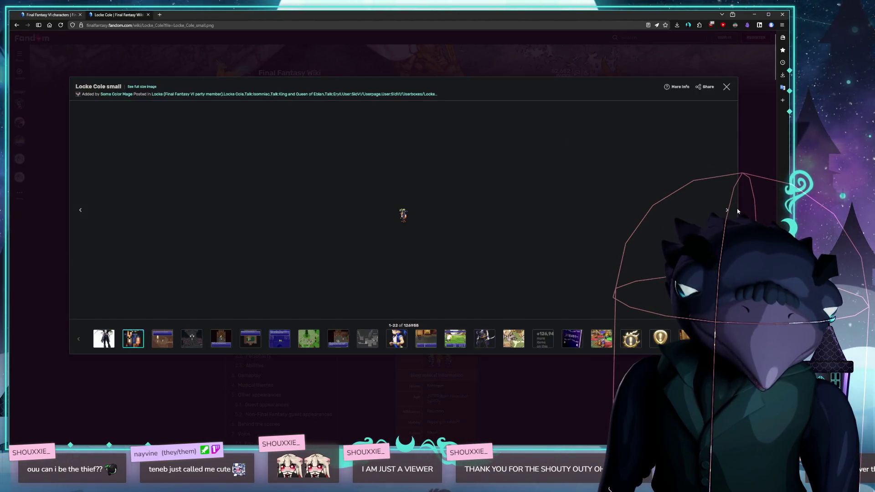
click(400, 246)
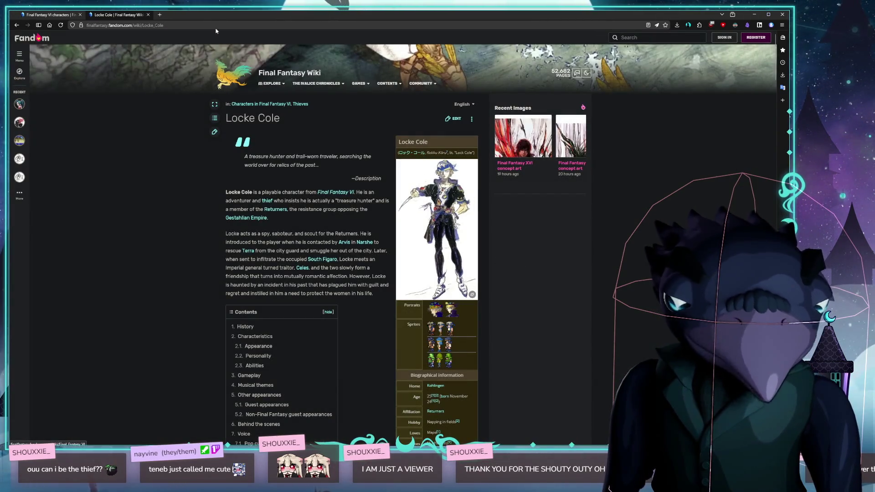
- Go back to the Final Fantasy VI characters list and shrink the browser to the lower-left
click(17, 25)
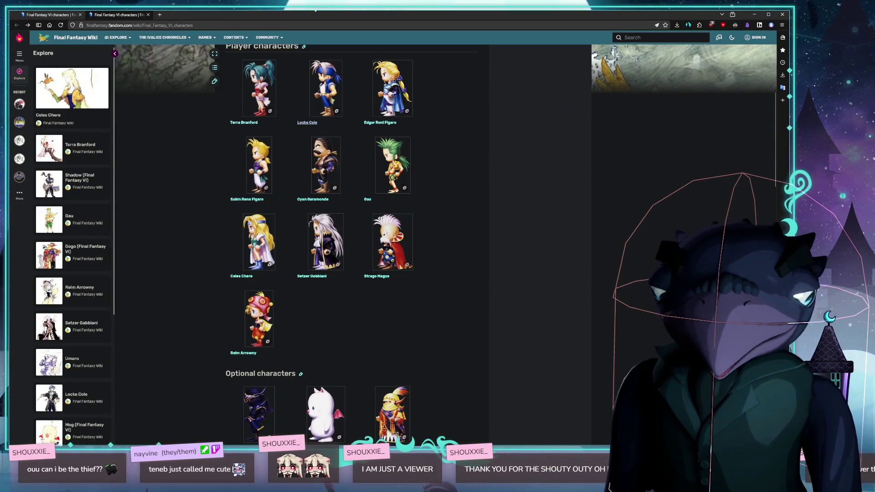
drag(172, 23, 187, 49)
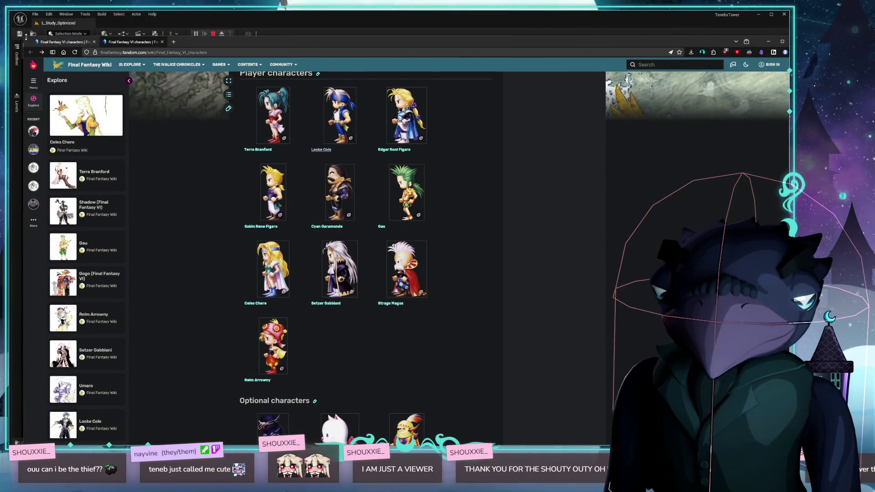
mouse_move(282, 42)
mouse_down()
mouse_move(371, 104)
mouse_move(497, 161)
mouse_move(303, 68)
mouse_move(413, 103)
mouse_move(422, 116)
mouse_up()
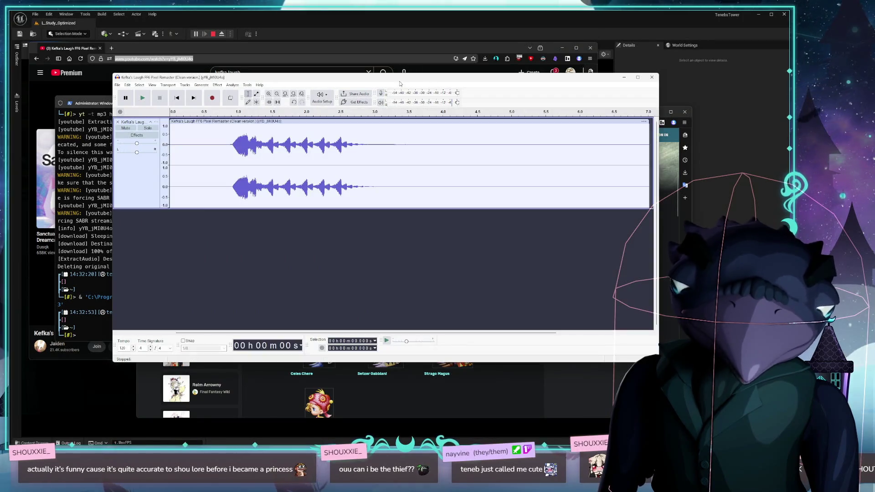
- Switch to Audacity and play the full Kefka's Laugh recording
key(alt+Tab)
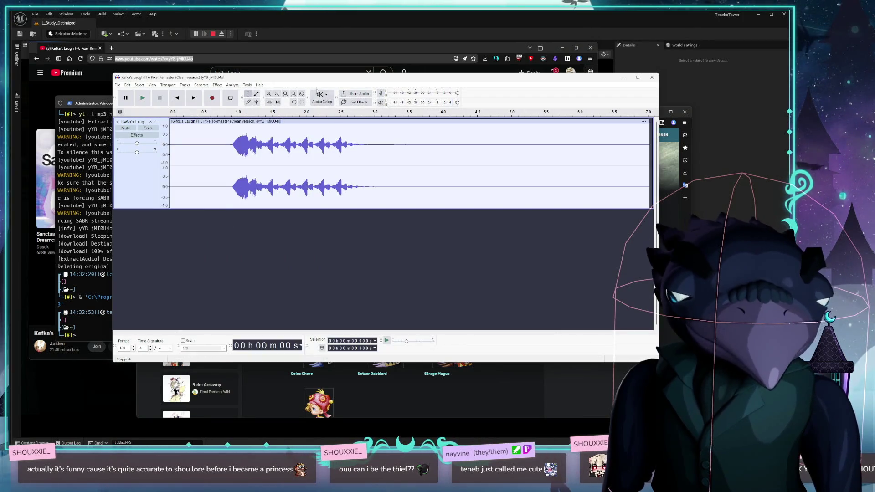
drag(352, 80, 327, 79)
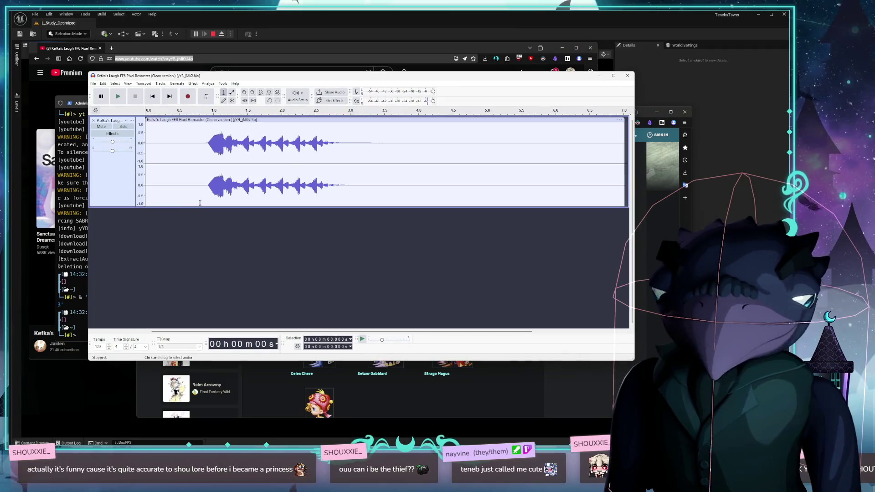
click(117, 96)
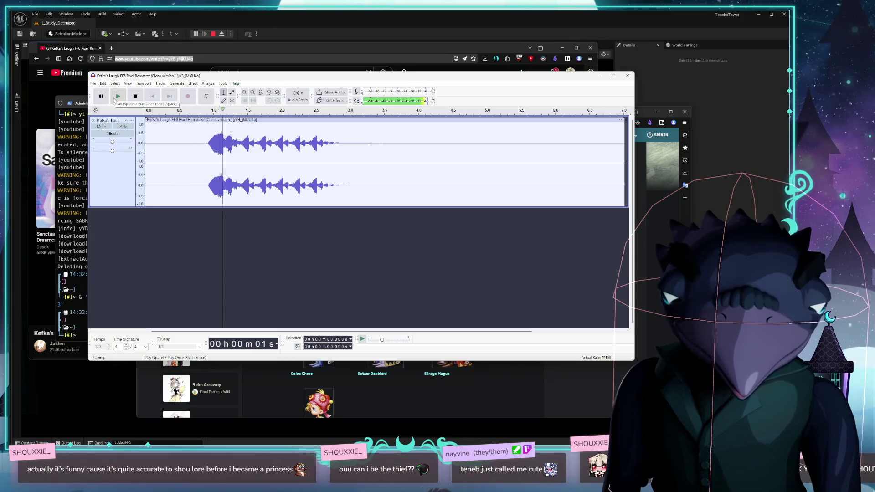
click(135, 96)
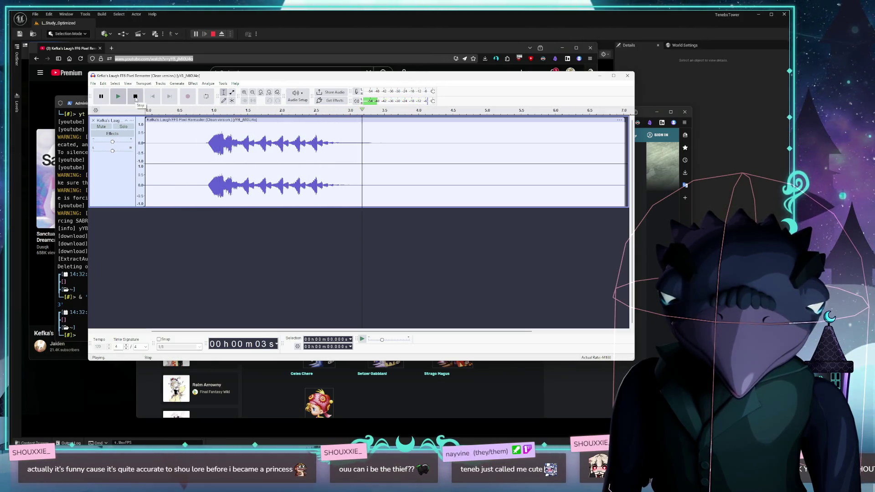
- Select and preview the laugh portion, tightening the selection to end near 2.87 s
drag(204, 147, 369, 146)
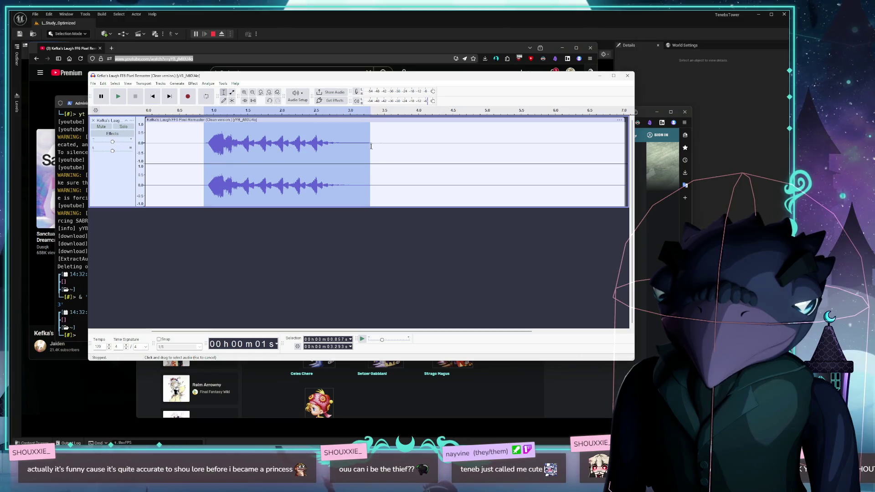
click(118, 96)
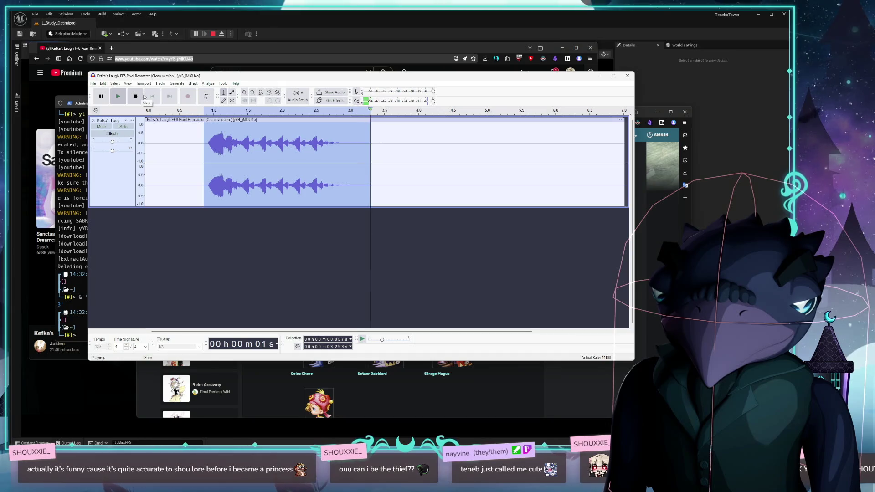
drag(341, 142, 205, 142)
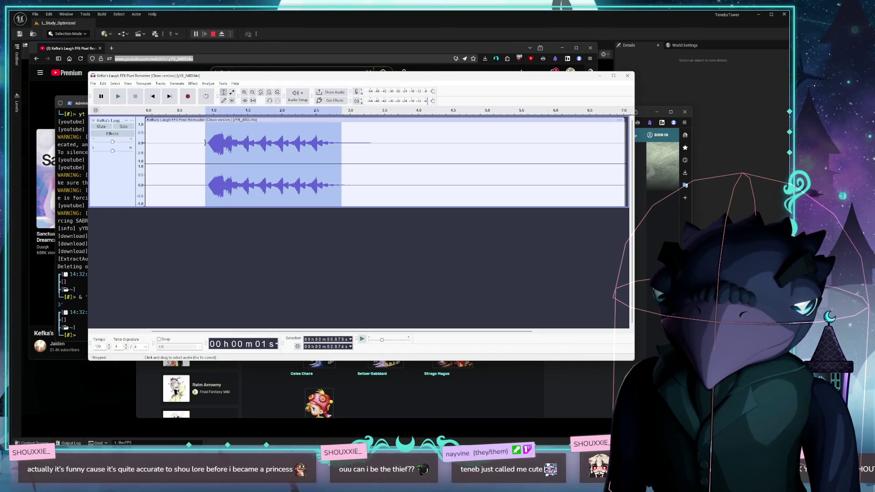
click(93, 84)
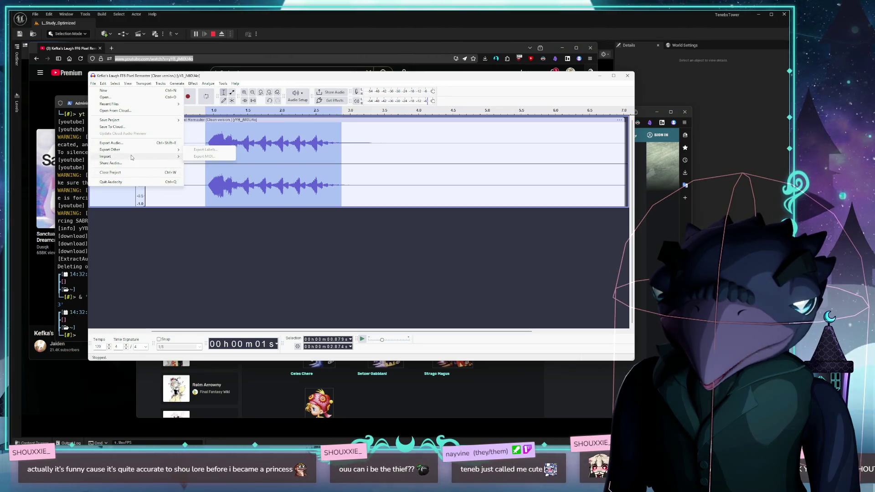
- Export the selection to this computer as kefka_laugh.wav, 48000 Hz stereo, in Content/Audio/SFX
mouse_move(131, 157)
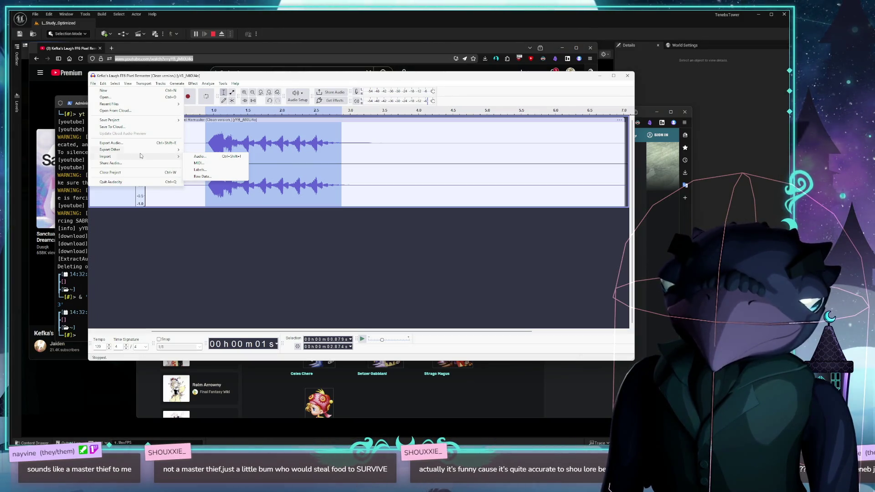
click(157, 145)
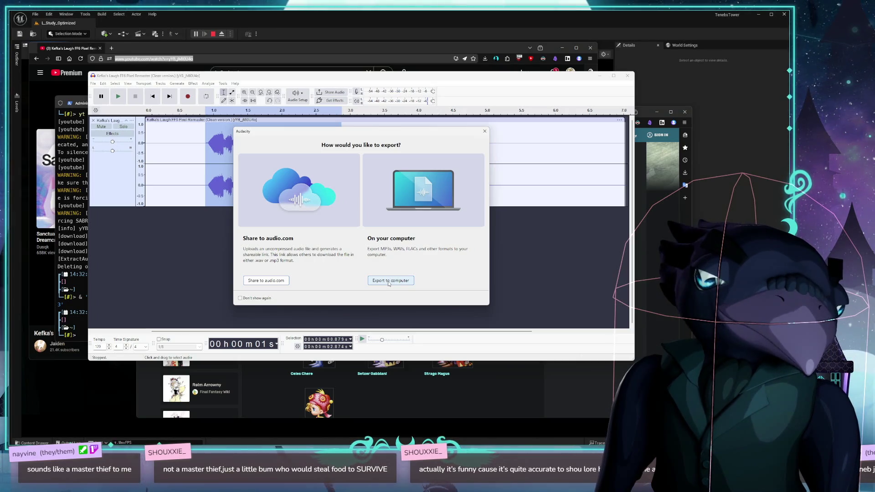
click(389, 281)
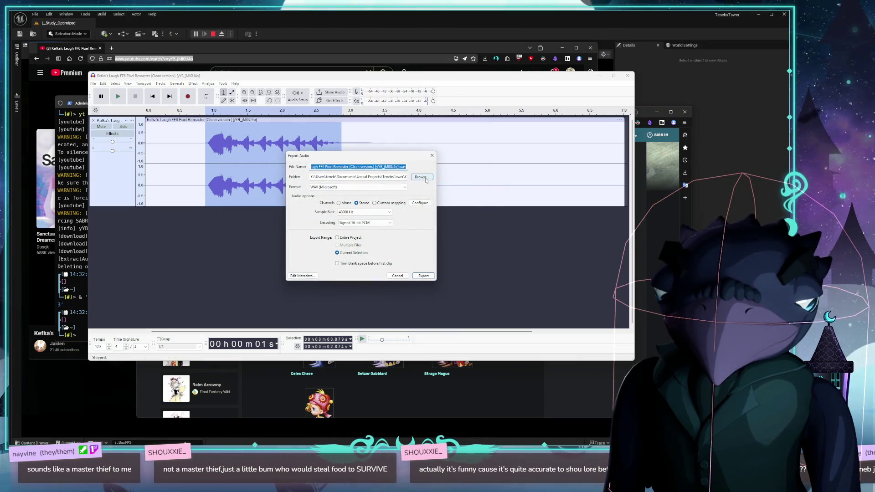
click(421, 177)
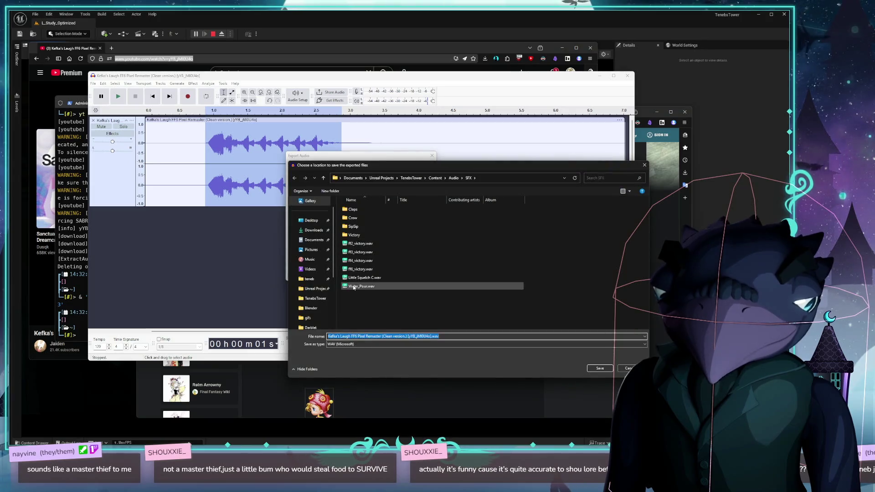
click(360, 252)
click(363, 336)
text(ke)
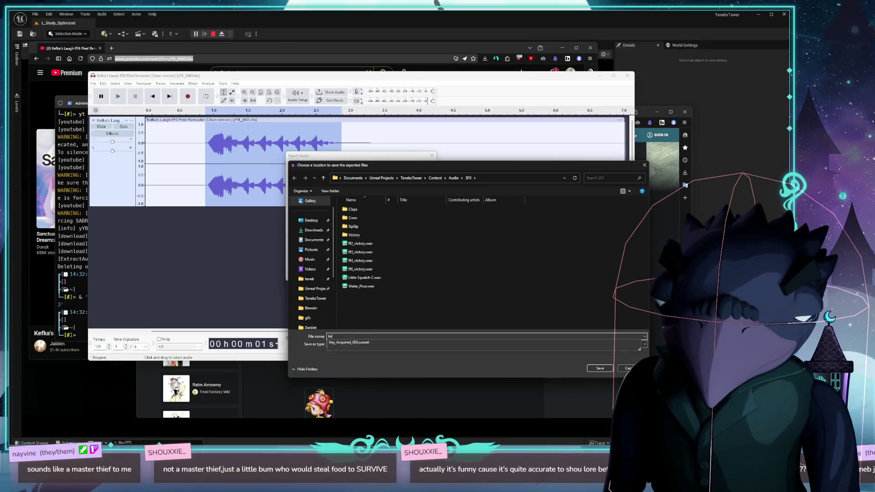
text(fa_l)
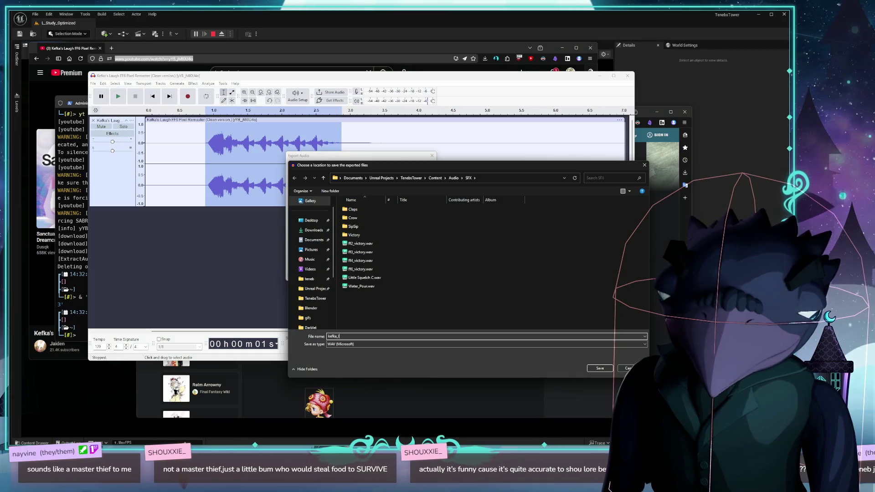
text(auaugh)
key(Return)
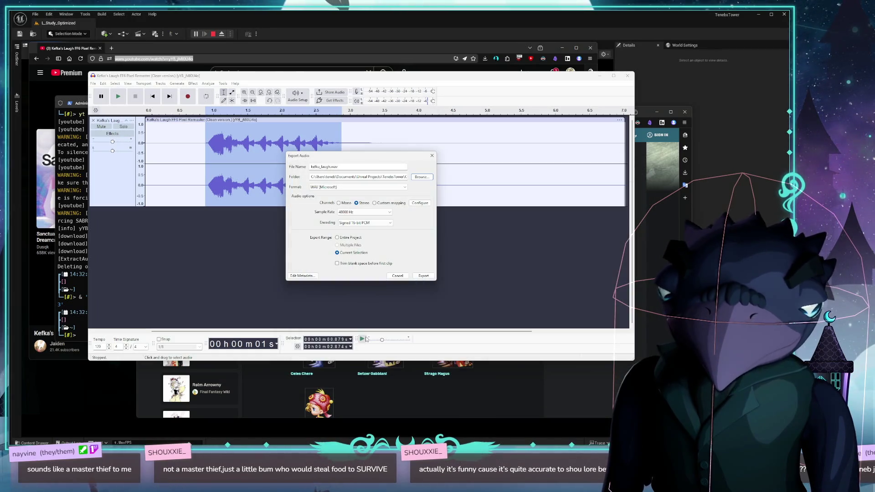
click(423, 275)
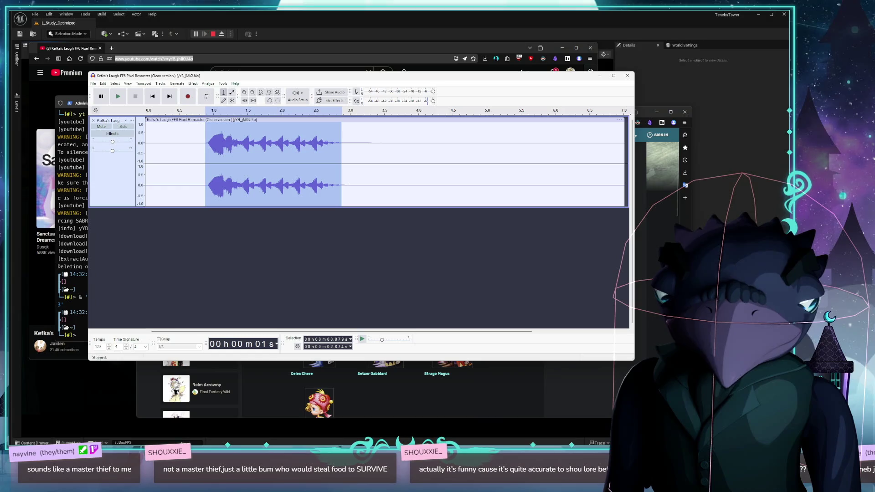
- Return to Unreal, stop Play-In-Editor with Esc, and turn the view toward the window and lantern
key(alt+Tab)
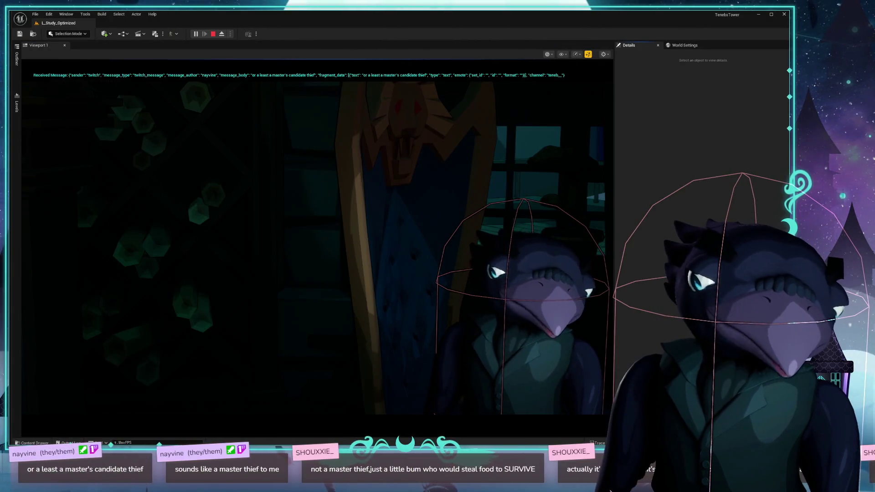
key(Escape)
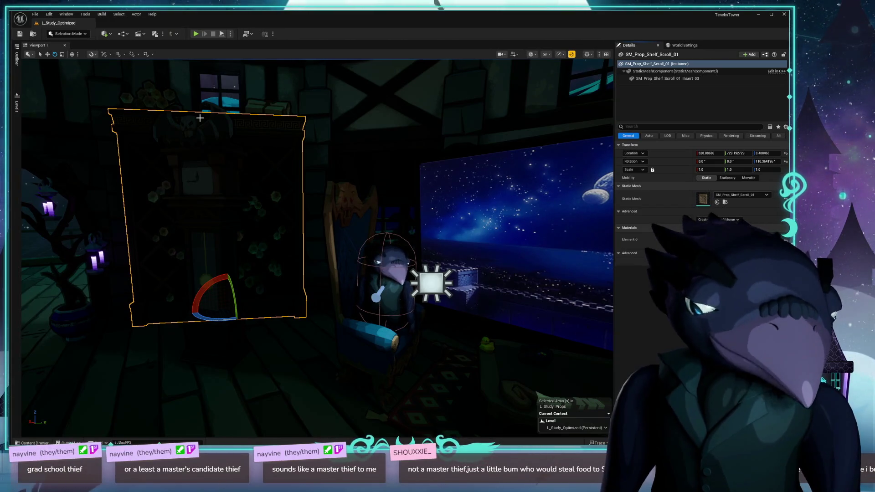
mouse_move(533, 117)
mouse_down()
mouse_move(593, 118)
mouse_move(343, 307)
mouse_up()
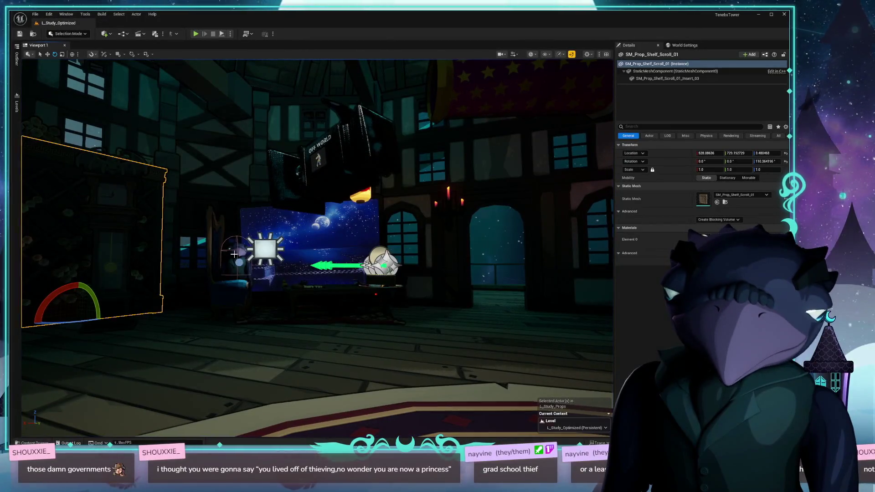
click(235, 267)
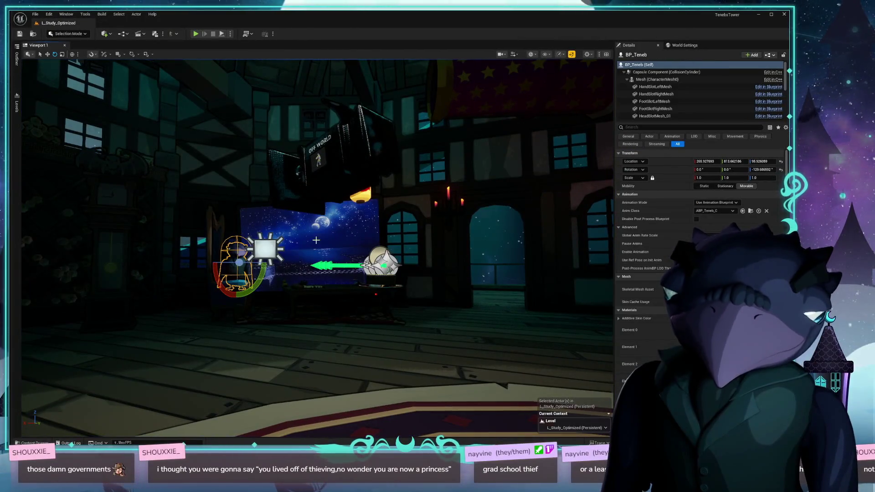
- Select BP_Teneb's Capsule Component and edit one of its Collision settings in Details
click(667, 72)
scroll(663, 203, down, 5)
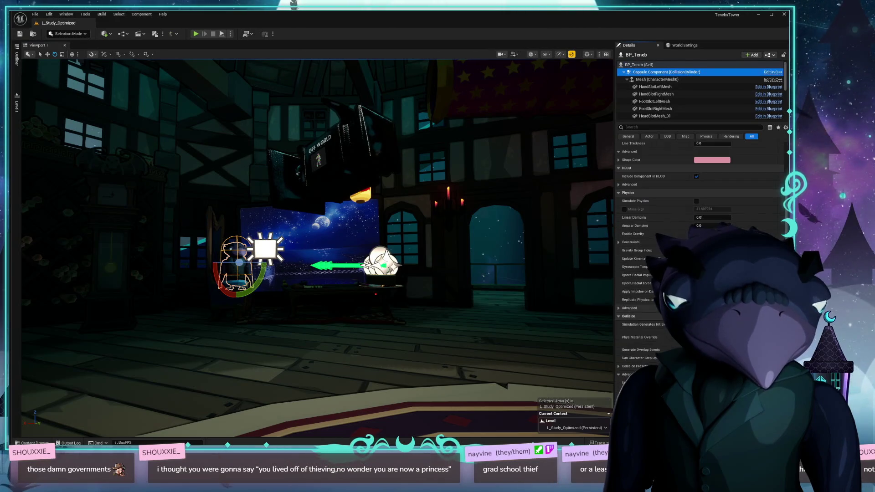
scroll(647, 273, down, 5)
click(632, 347)
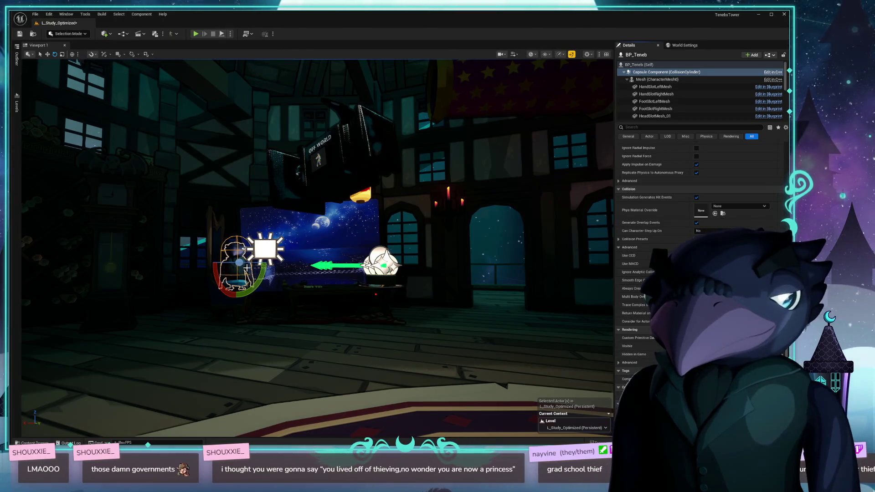
drag(135, 360, 141, 359)
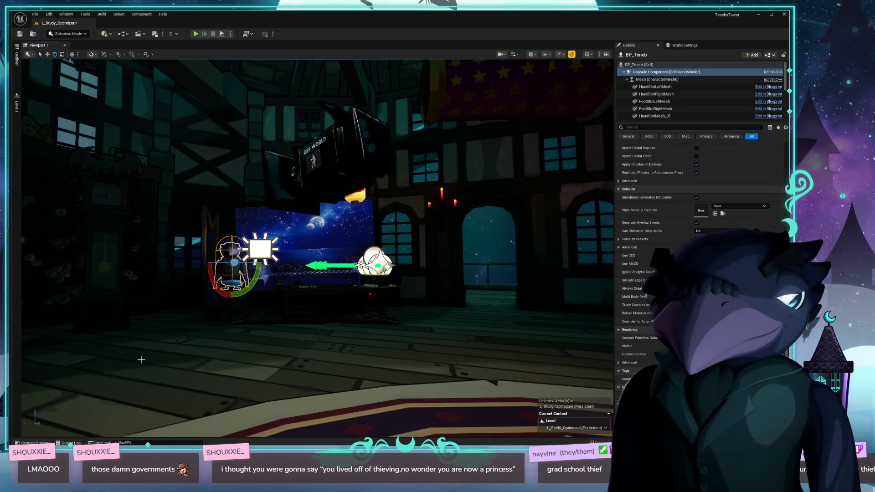
- Reselect BP_Teneb, save the level with Ctrl+S, and start playing it
click(350, 243)
click(230, 267)
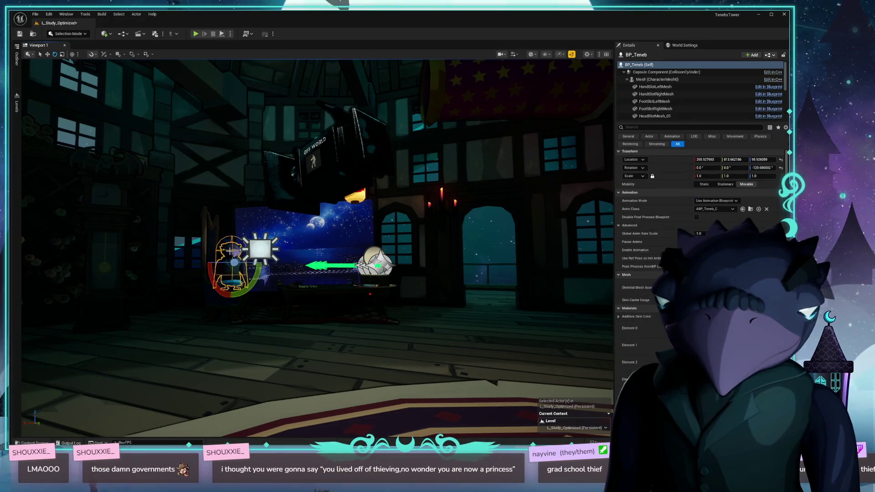
scroll(621, 292, down, 3)
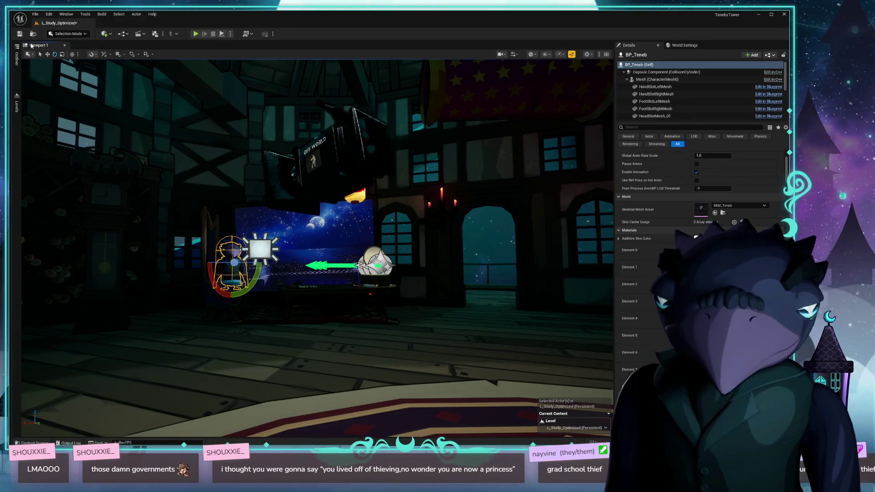
key(ctrl+s)
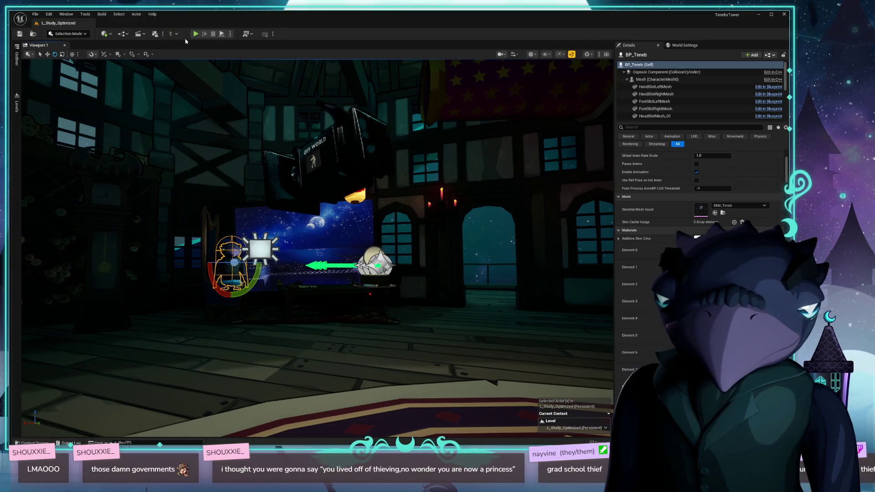
click(196, 35)
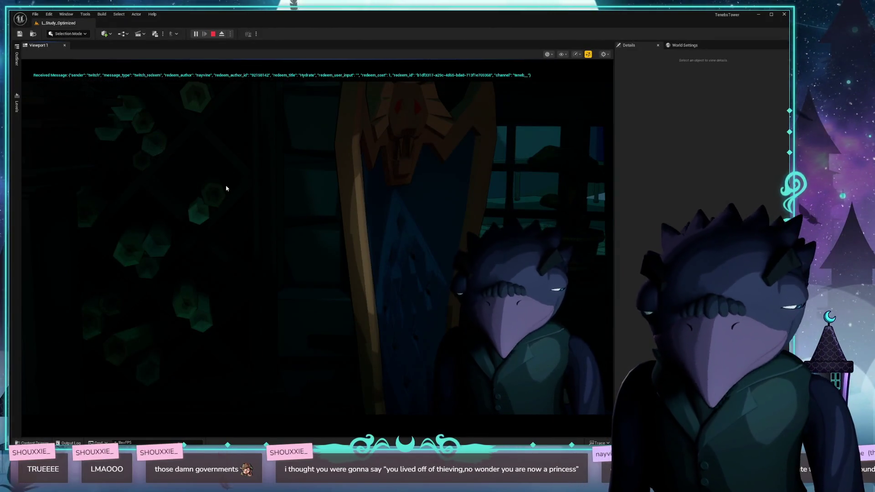
- Eject from the running game to the editor and select the 400Cake prop
key(F8)
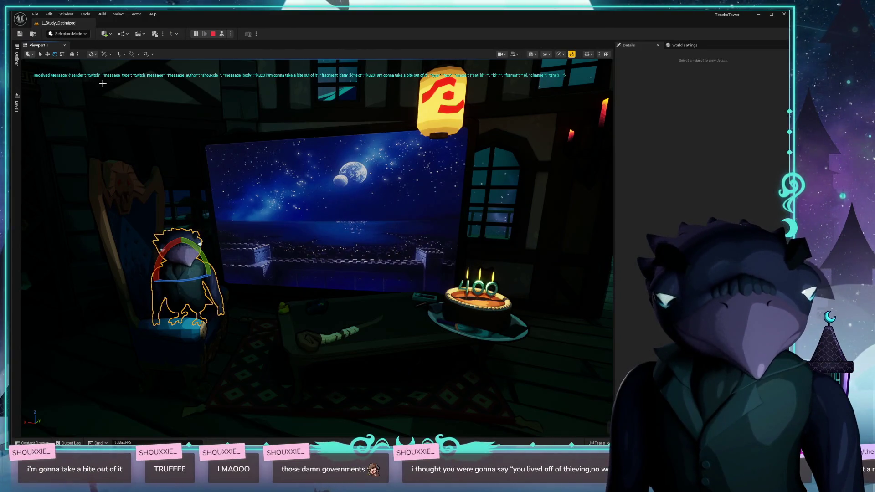
drag(300, 321, 319, 319)
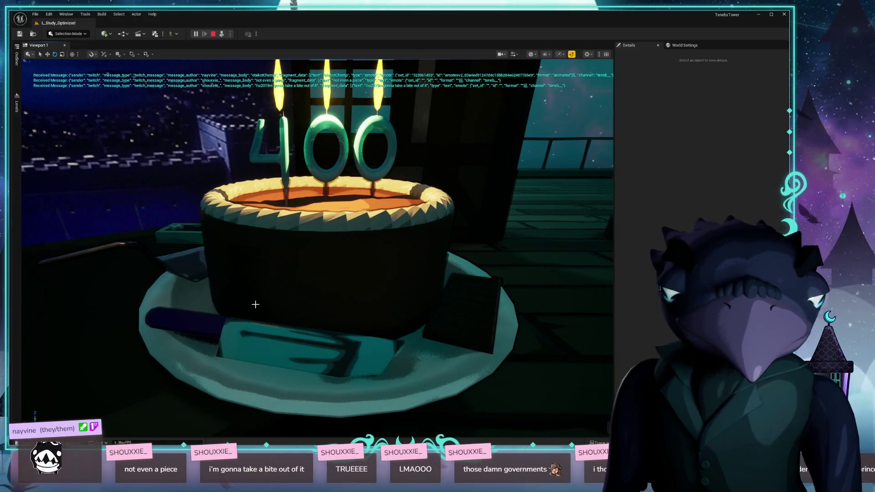
click(256, 304)
scroll(295, 277, down, 5)
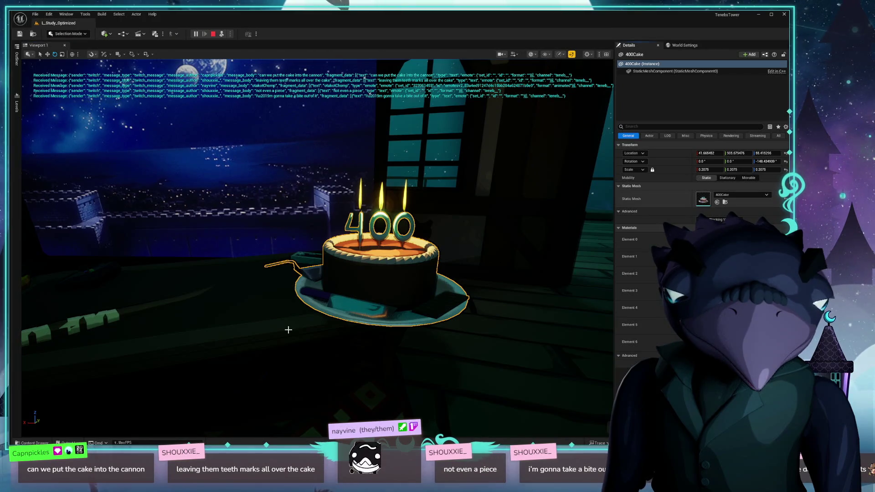
- Inspect the 400Cake static mesh in its editor, close it, and bring up the cake's context menu
key(ctrl+e)
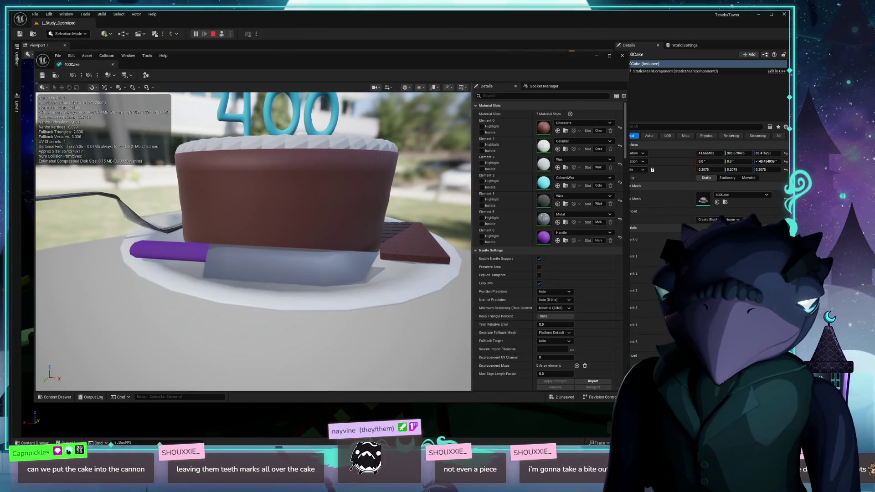
key(alt+F4)
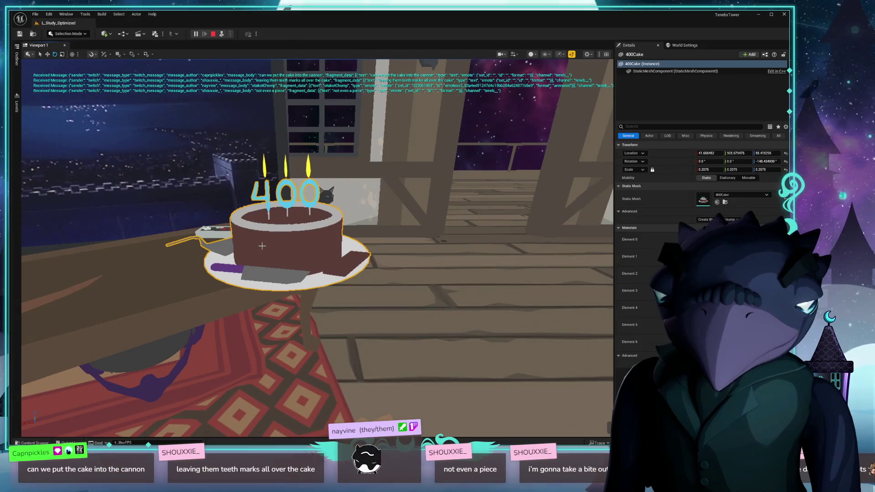
right_click(262, 248)
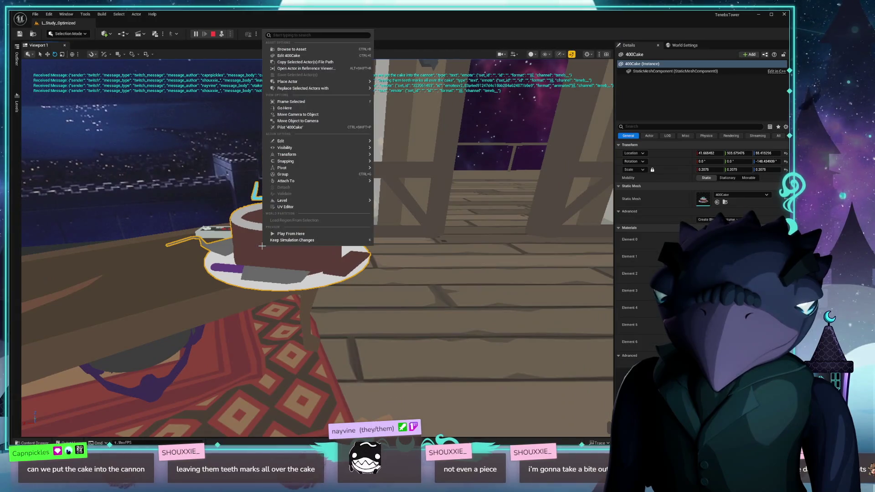
- Stop the play session and switch the editor into Fracture mode
key(Escape)
key(Escape)
click(68, 34)
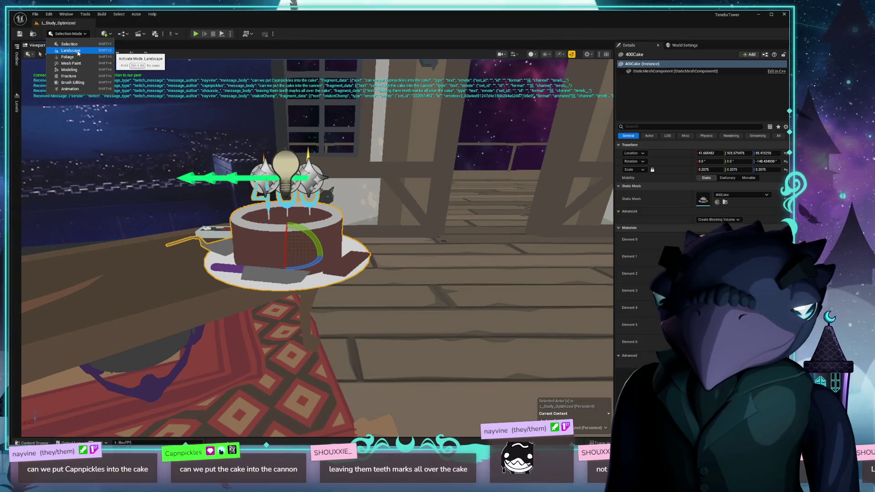
click(69, 76)
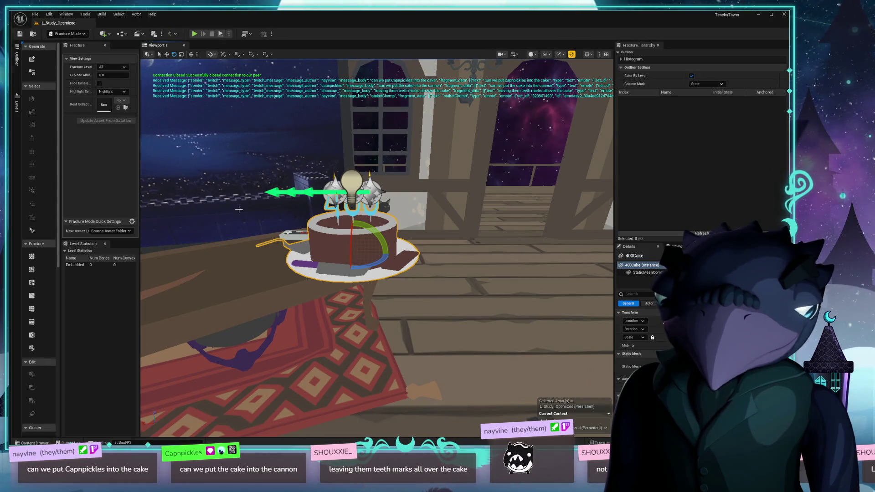
- Frame the cake and start a new geometry collection, GC_400Cake, from it
key(f)
drag(237, 209, 237, 209)
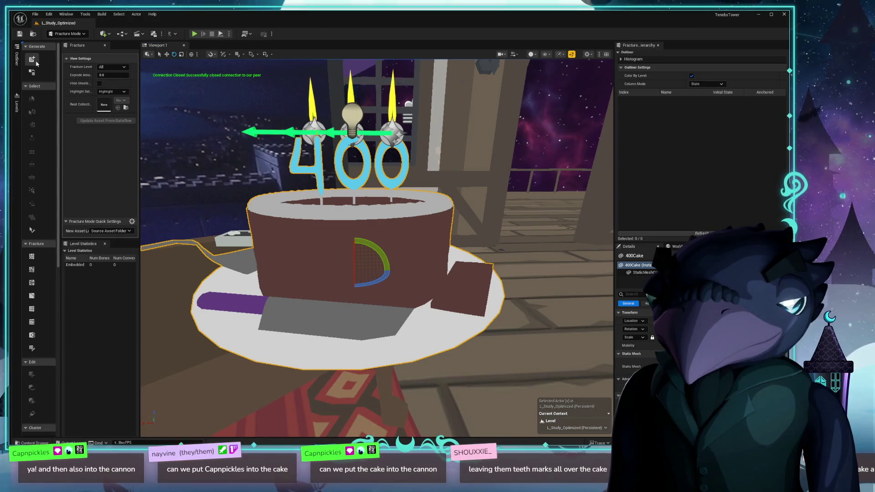
click(36, 62)
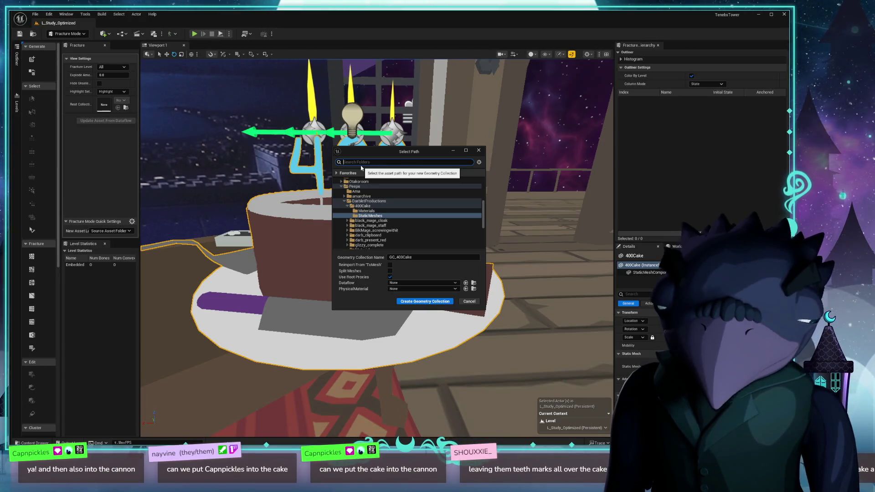
text(cake_fracture)
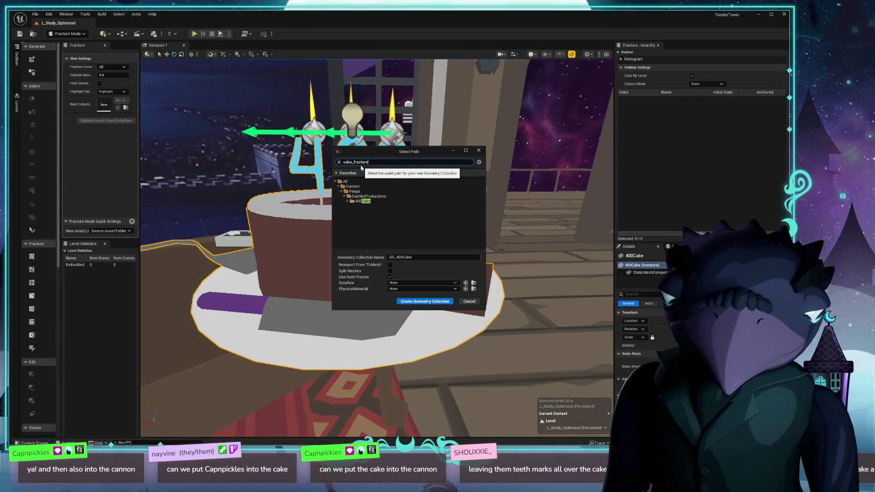
click(425, 301)
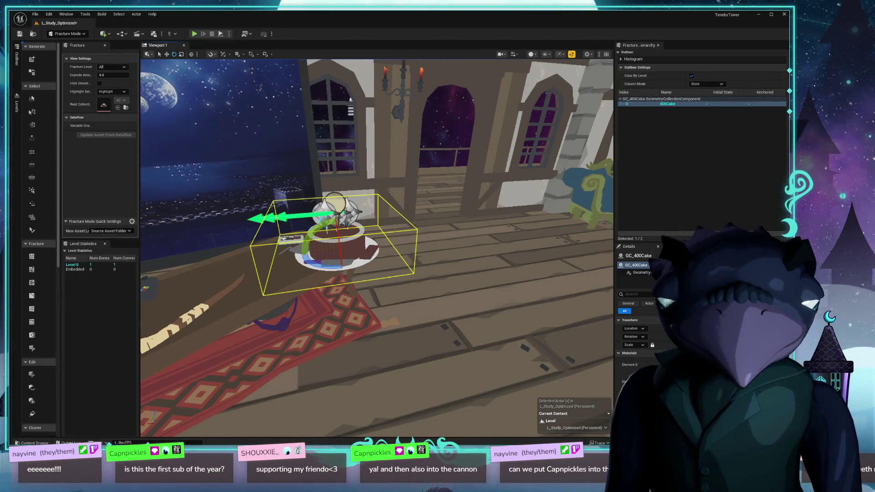
drag(365, 206, 387, 210)
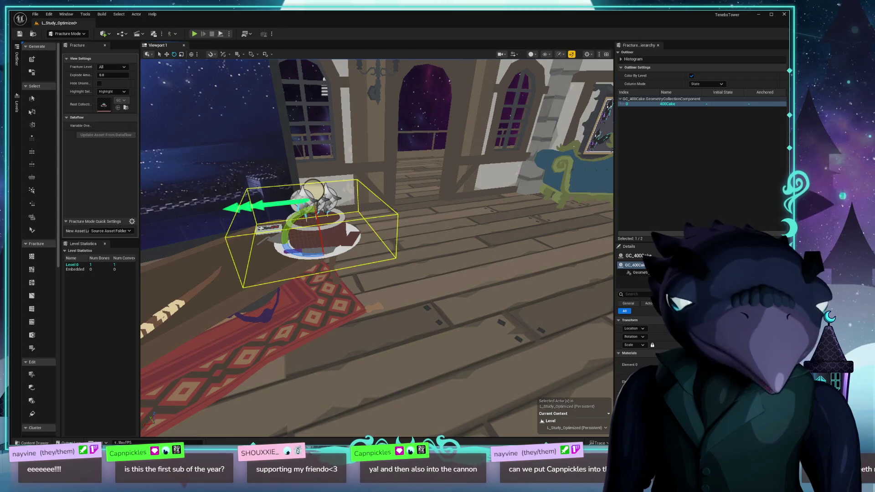
mouse_move(488, 236)
mouse_down()
mouse_move(439, 212)
mouse_move(495, 239)
mouse_move(525, 240)
mouse_move(465, 237)
mouse_move(481, 238)
mouse_up()
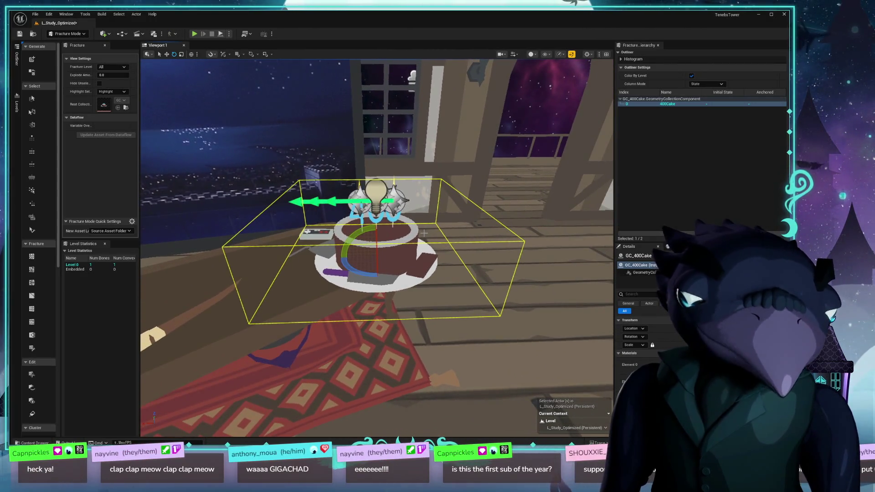
mouse_move(416, 234)
mouse_down()
mouse_move(404, 280)
mouse_move(420, 256)
mouse_move(433, 256)
mouse_move(373, 260)
mouse_move(459, 274)
mouse_up()
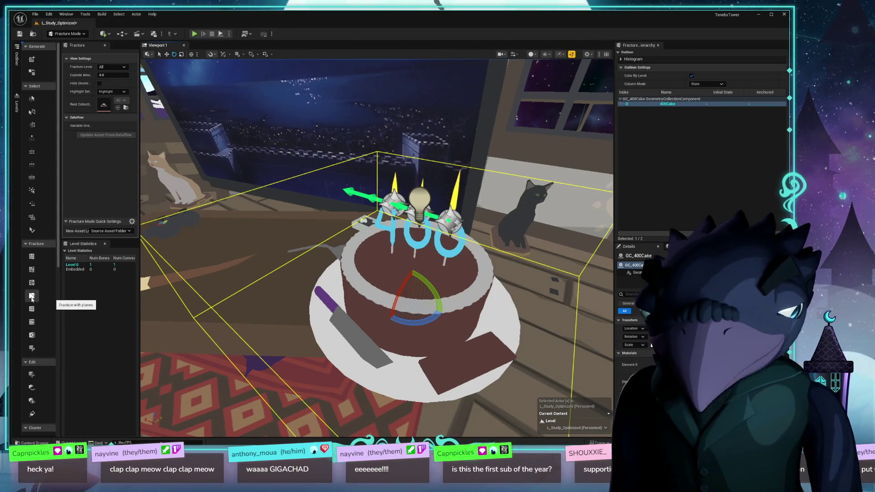
- Apply a Grid slice fracture with Slices X 3, Y 3, Z 1 to the cake
click(31, 309)
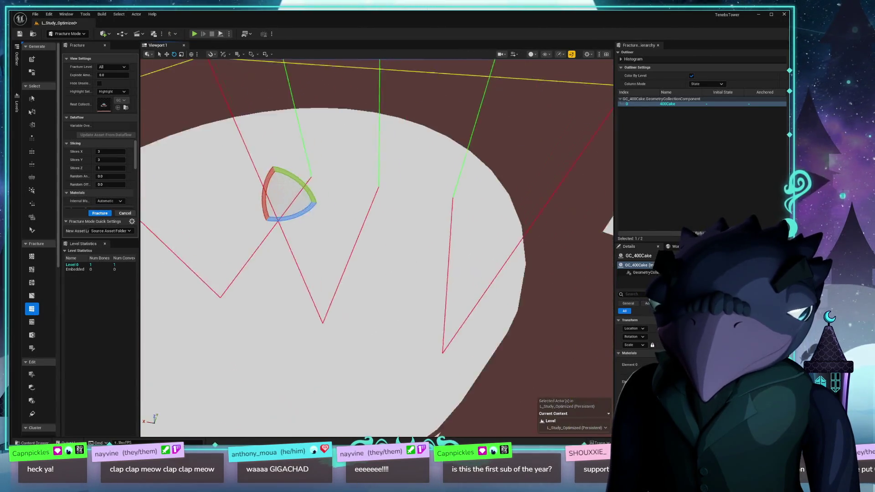
mouse_move(147, 178)
mouse_down()
mouse_move(228, 180)
mouse_move(147, 177)
mouse_up()
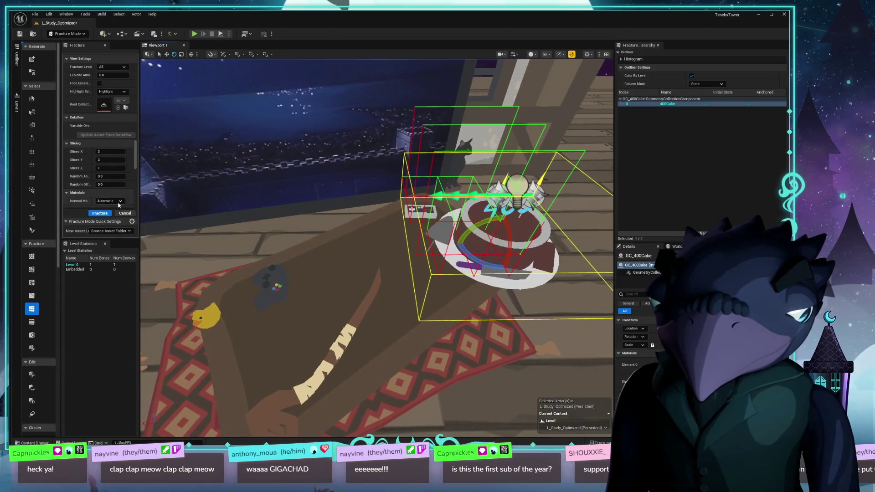
click(100, 214)
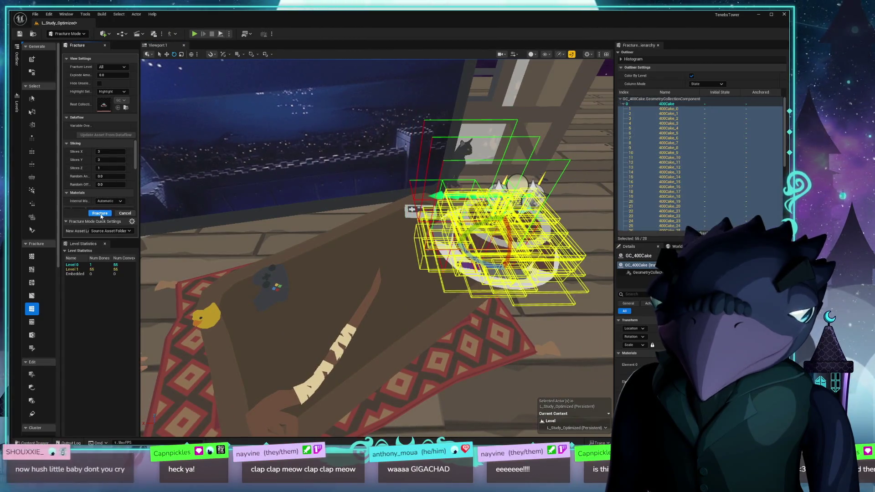
- Orbit and zoom around the 55 spread-apart pieces, then frame the cake again
drag(377, 248, 264, 248)
mouse_move(319, 248)
mouse_down()
mouse_move(374, 205)
mouse_move(392, 237)
mouse_up()
scroll(711, 164, down, 3)
scroll(711, 164, down, 5)
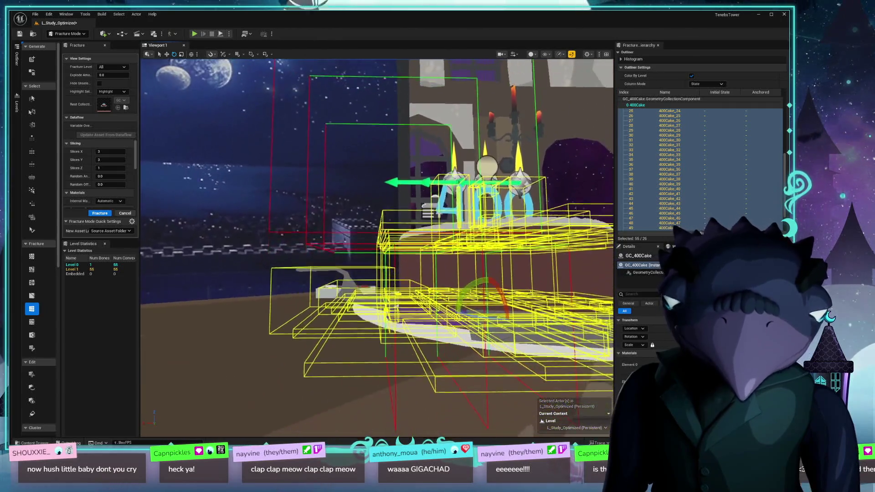
mouse_move(377, 249)
mouse_down()
mouse_move(321, 241)
mouse_move(267, 203)
mouse_up()
scroll(118, 169, down, 5)
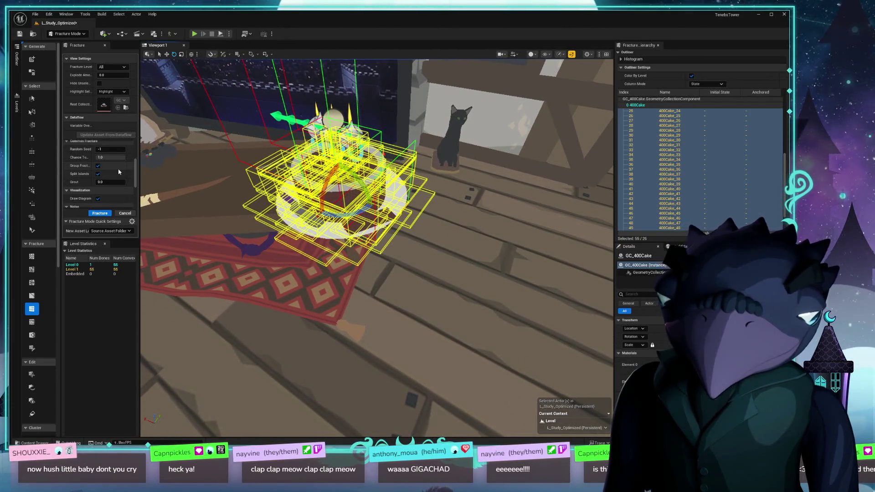
scroll(118, 171, down, 3)
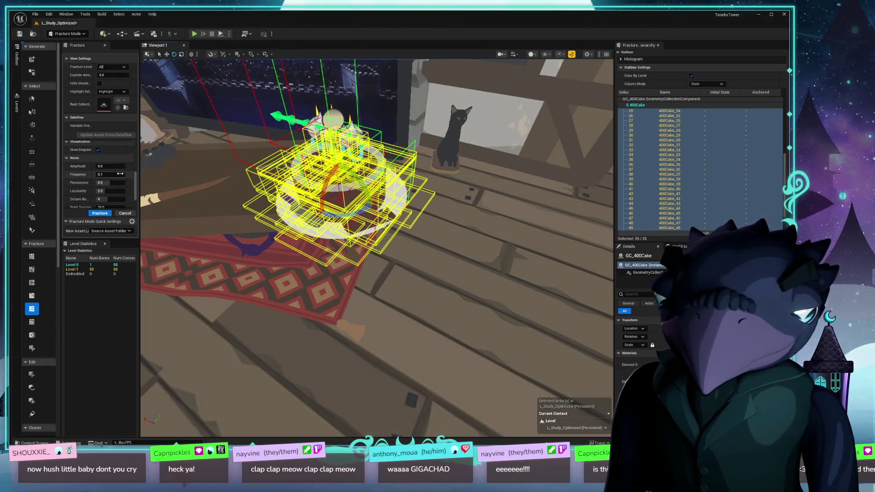
scroll(120, 174, up, 5)
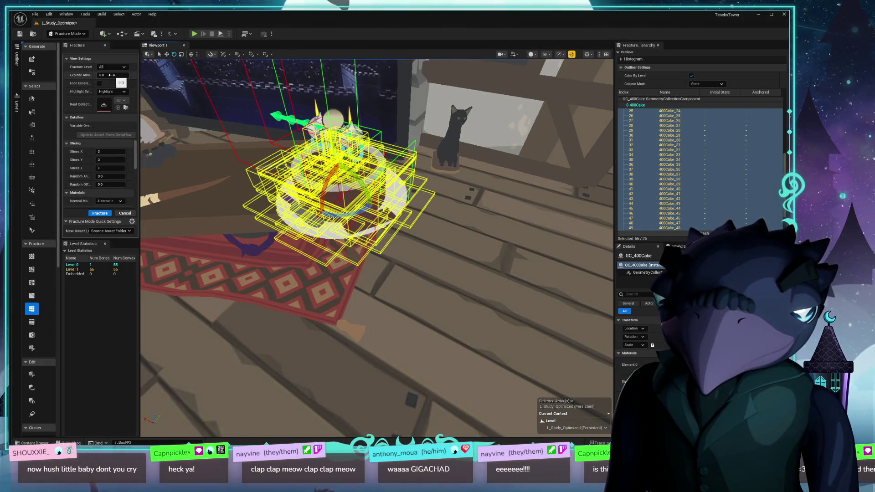
drag(379, 248, 379, 96)
key(f)
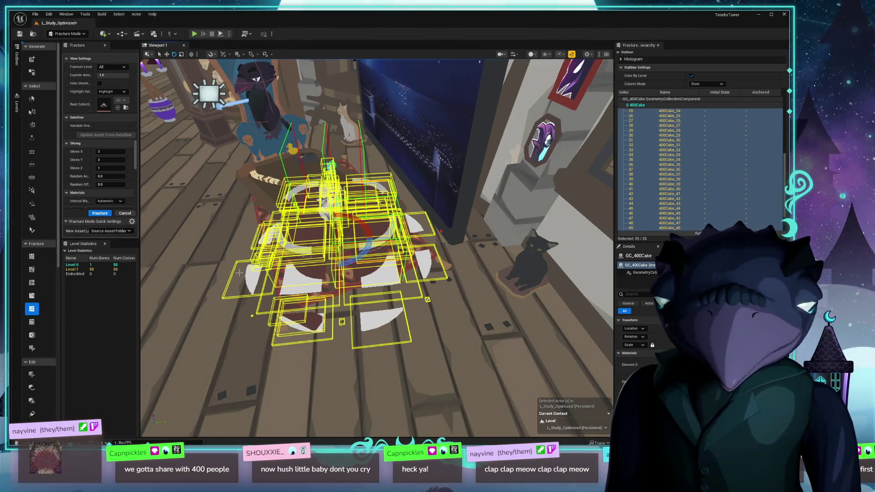
- Orbit closer around the fractured cake and briefly check the Tasks notes window
mouse_move(233, 279)
mouse_down()
mouse_move(274, 264)
mouse_move(219, 268)
mouse_up()
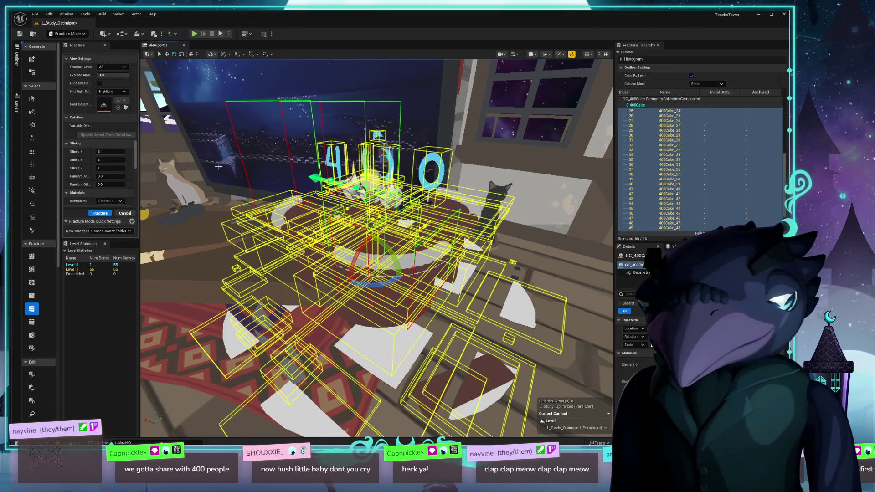
drag(300, 256, 255, 241)
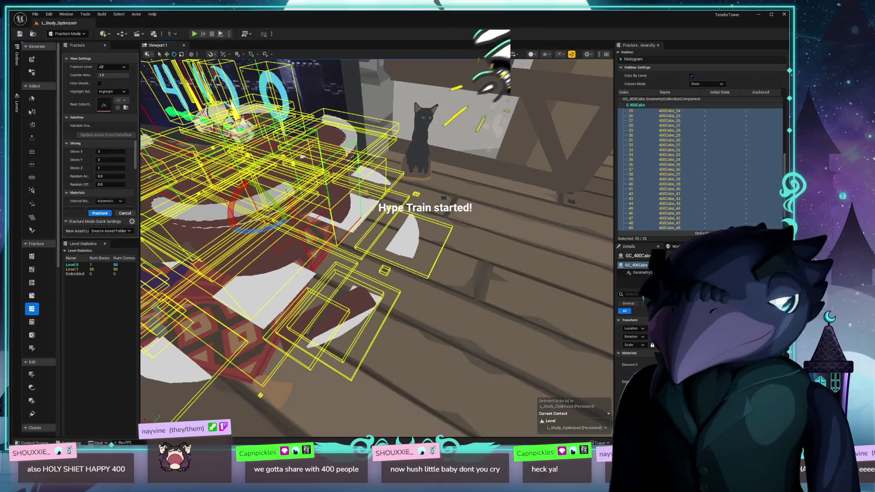
key(alt+Tab)
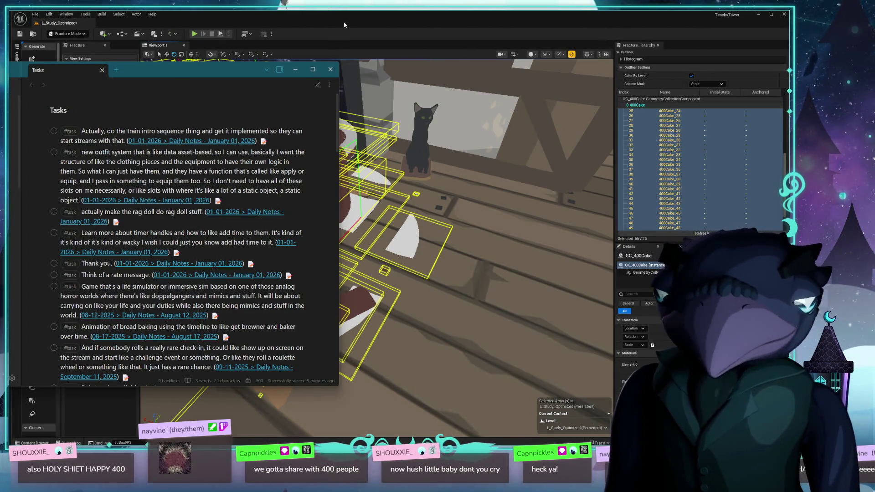
click(404, 22)
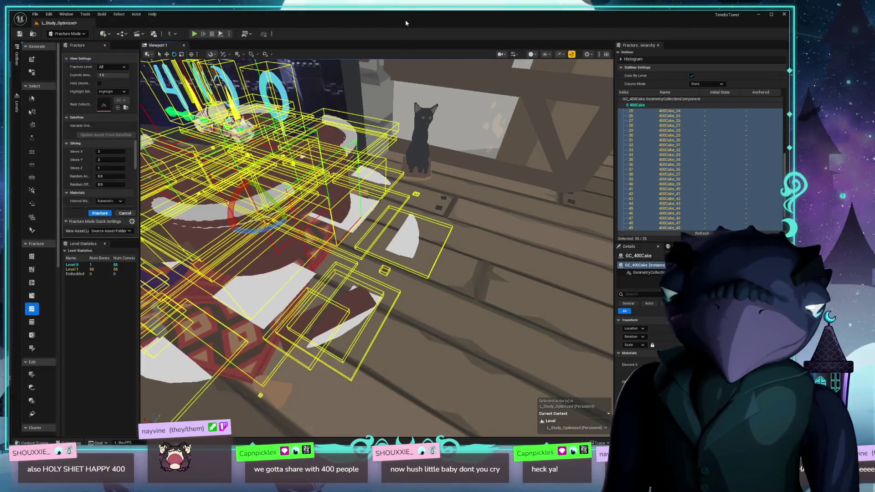
- Set Explode Amount to 0.0 and undo the grid fracture of the cake
mouse_move(455, 256)
mouse_down()
mouse_move(346, 225)
mouse_move(315, 235)
mouse_up()
scroll(174, 268, down, 3)
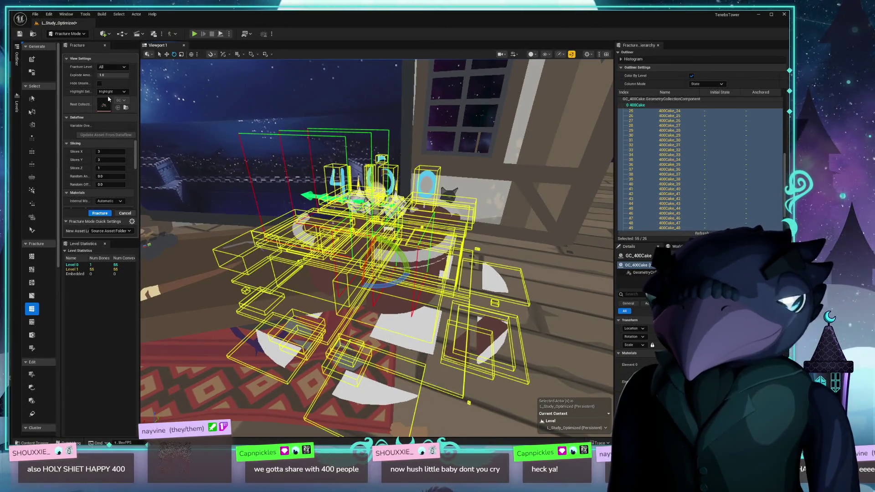
drag(282, 255, 373, 246)
drag(269, 95, 339, 107)
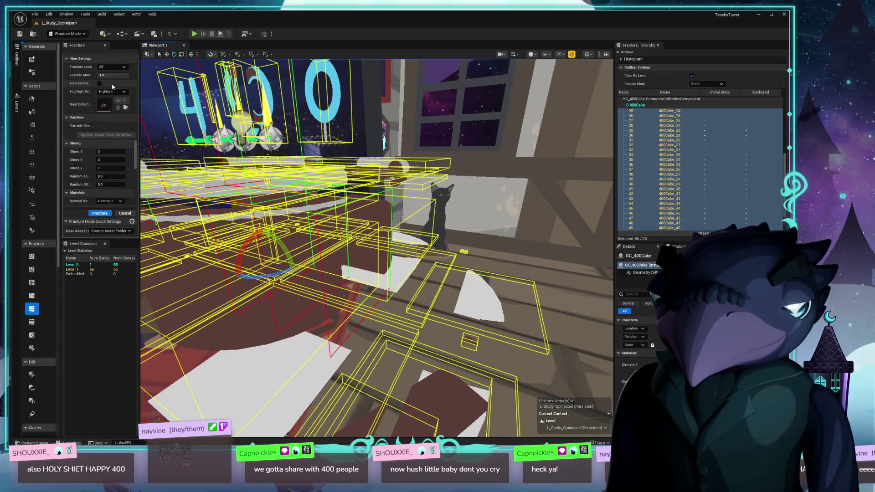
drag(115, 74, 93, 75)
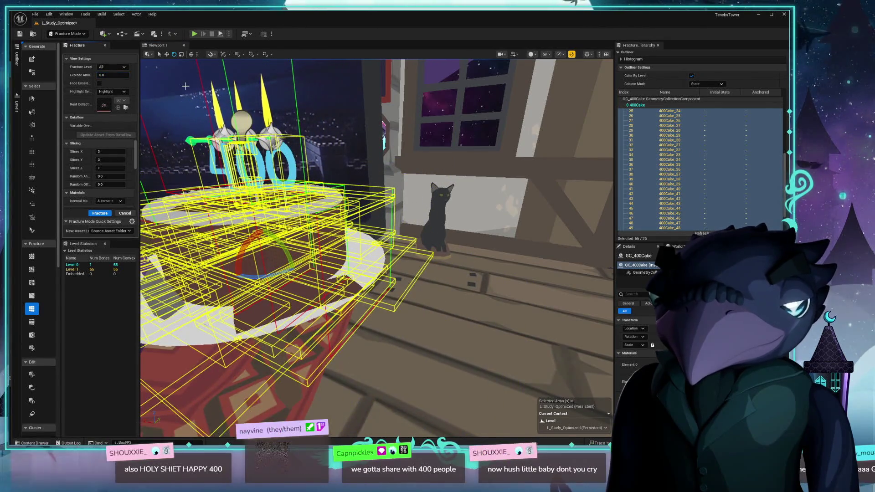
key(ctrl+z)
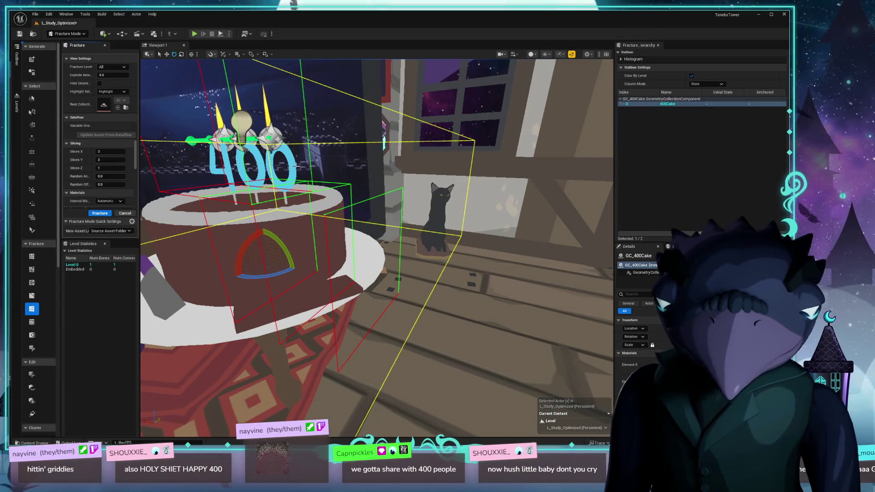
- Close the Grid fracture settings and re-centre the view on the cake
click(124, 213)
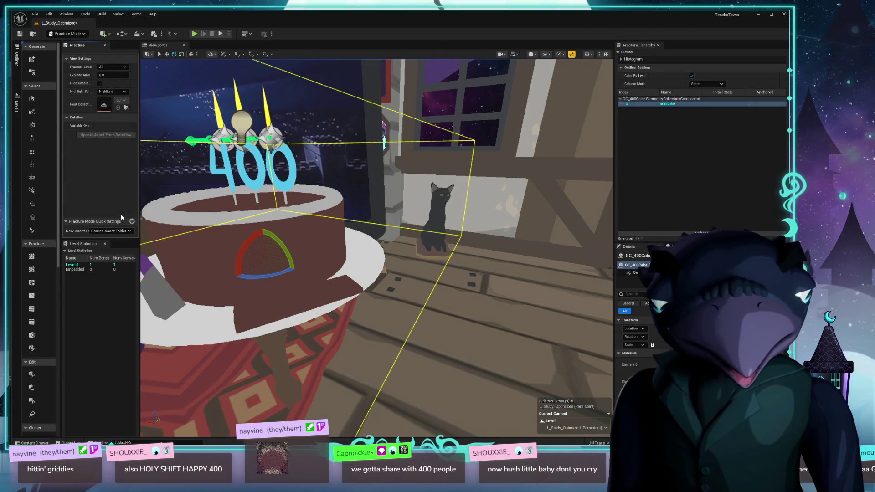
mouse_move(319, 228)
mouse_down()
mouse_move(392, 186)
mouse_move(165, 163)
mouse_up()
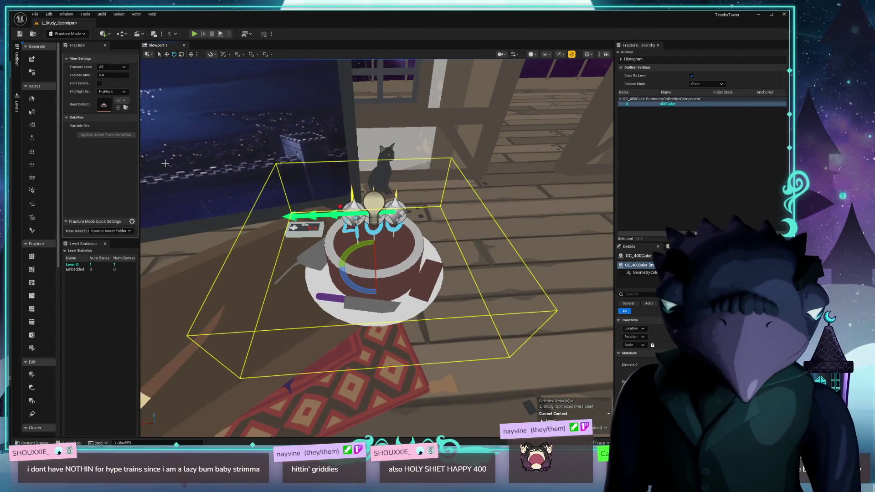
mouse_move(460, 232)
mouse_down()
mouse_move(287, 212)
mouse_move(446, 233)
mouse_move(351, 228)
mouse_move(388, 229)
mouse_move(379, 286)
mouse_up()
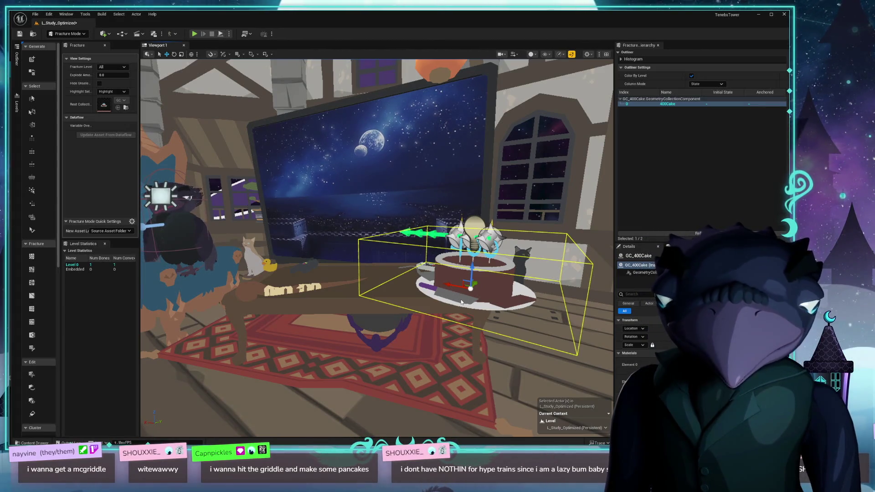
key(f)
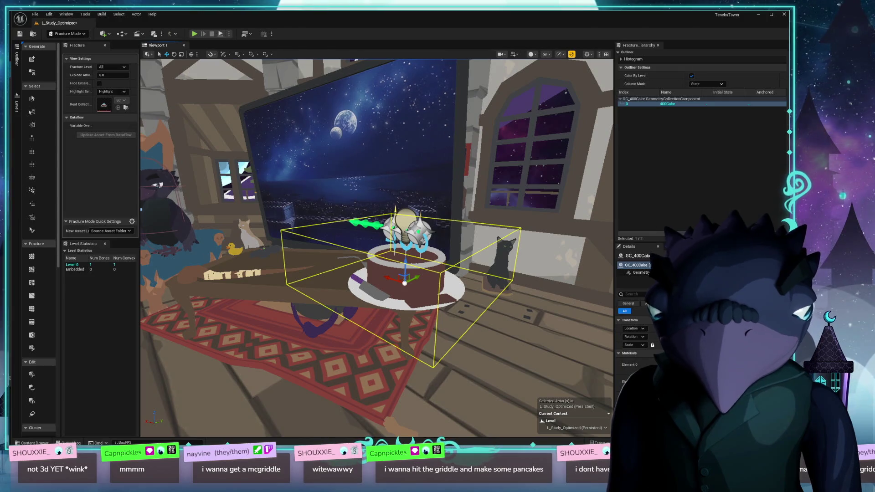
mouse_move(370, 303)
mouse_down()
mouse_move(332, 303)
mouse_move(369, 301)
mouse_move(355, 301)
mouse_up()
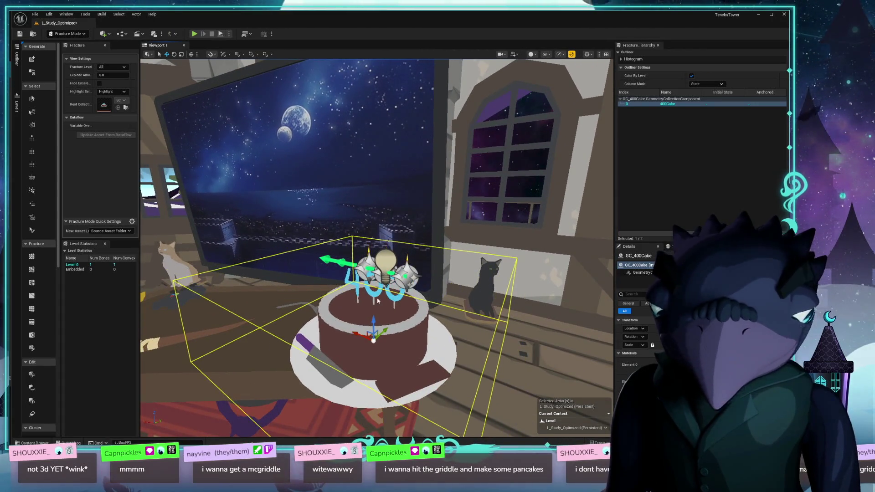
scroll(377, 301, up, 2)
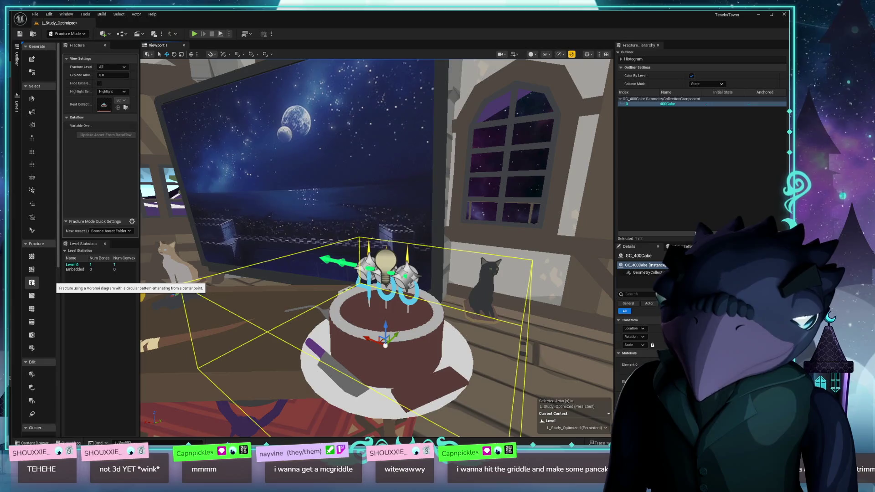
- Apply a Uniform Voronoi fracture to the cake and close its settings
click(31, 256)
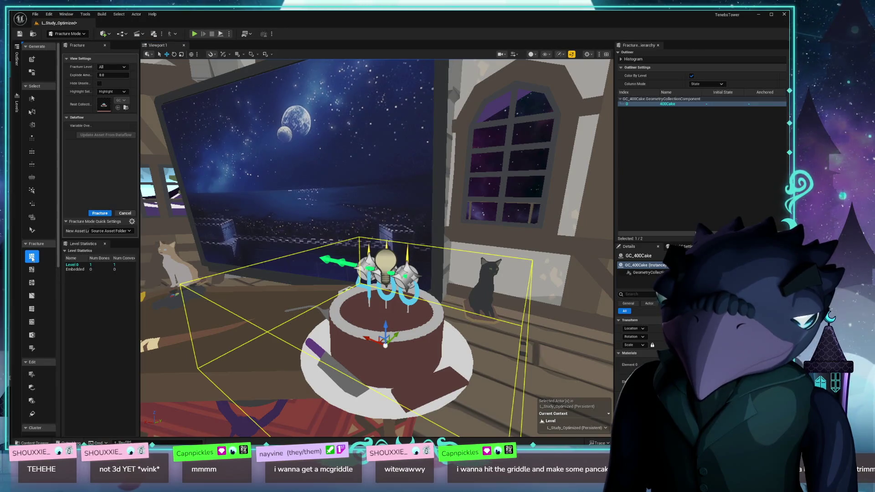
click(100, 214)
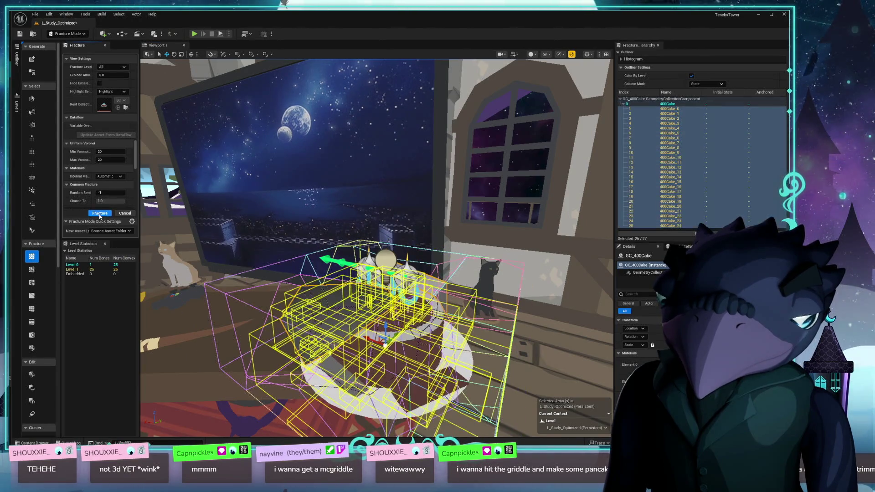
mouse_move(109, 75)
mouse_down()
mouse_move(132, 75)
mouse_move(110, 74)
mouse_up()
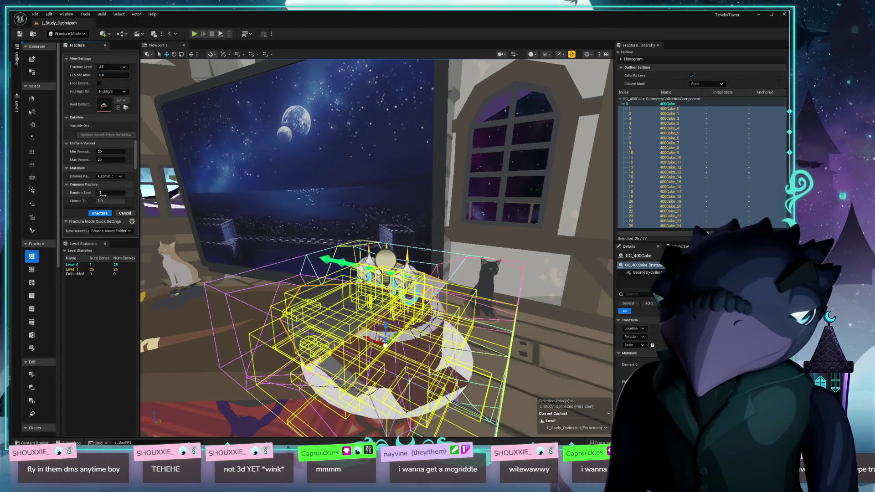
click(131, 213)
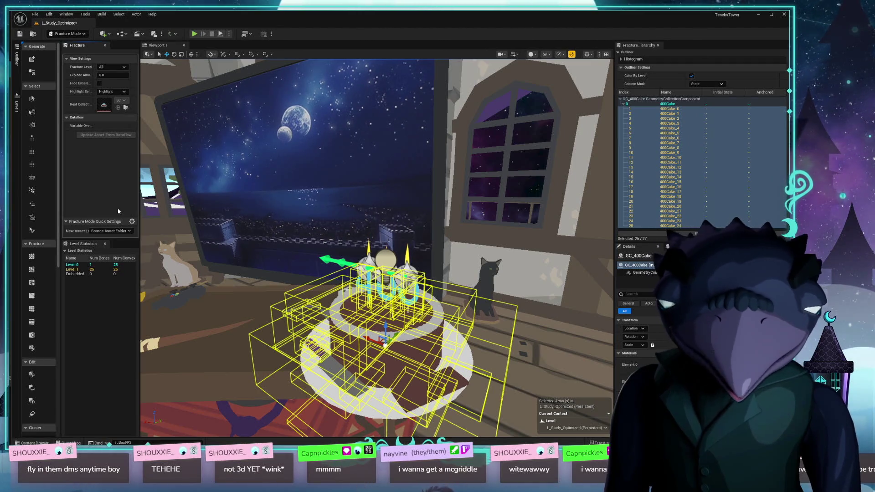
- Select the 400Cake_0 piece, turn the view right, and bring up the editor modes list
click(384, 336)
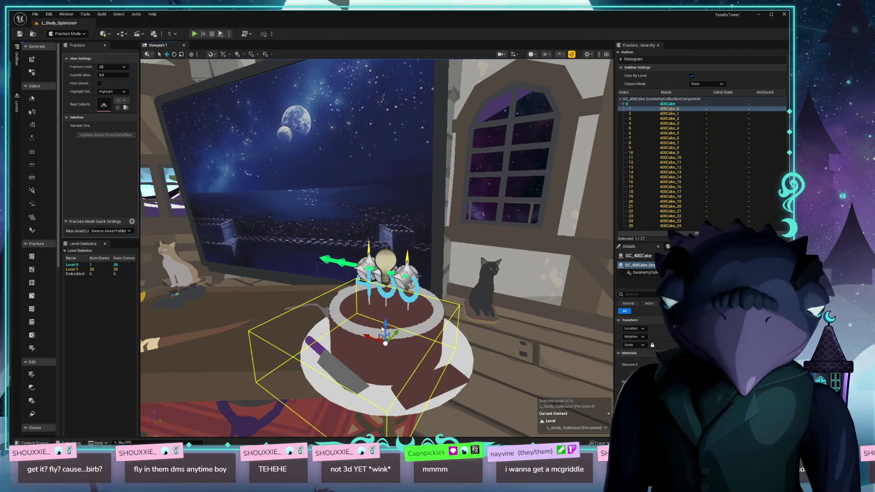
mouse_move(382, 329)
mouse_down()
mouse_move(460, 321)
mouse_move(351, 310)
mouse_move(231, 187)
mouse_up()
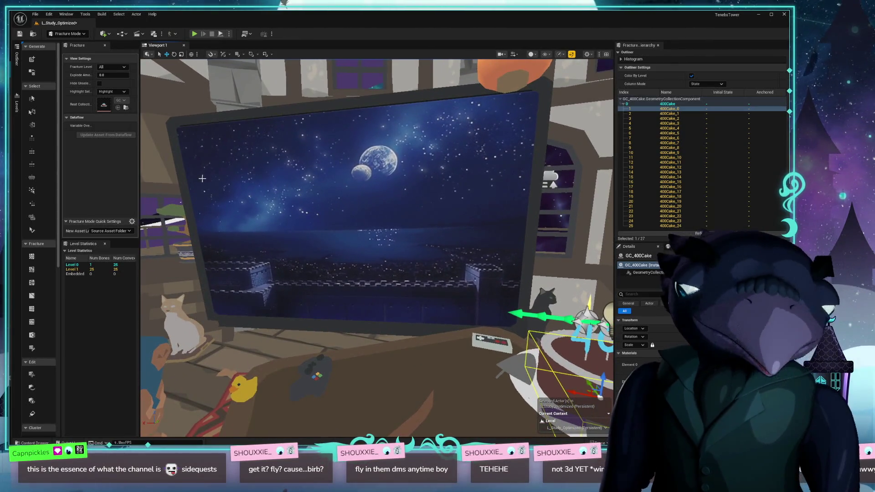
click(67, 33)
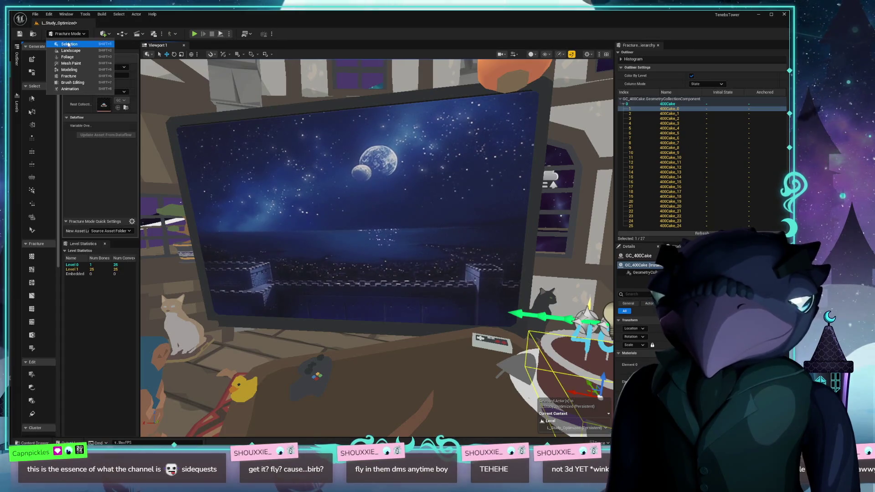
- Return to Selection mode and pull back to view the whole room
click(67, 44)
drag(116, 100, 128, 160)
mouse_move(442, 296)
mouse_down()
mouse_move(424, 294)
mouse_move(441, 297)
mouse_move(430, 336)
mouse_up()
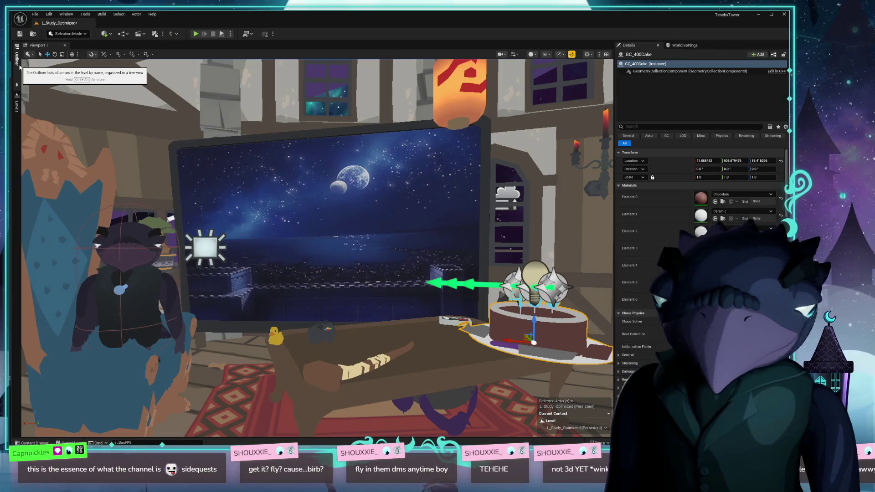
- Toggle the Content Drawer, select the TV, and search 'twitch' in Open Asset
key(ctrl+space)
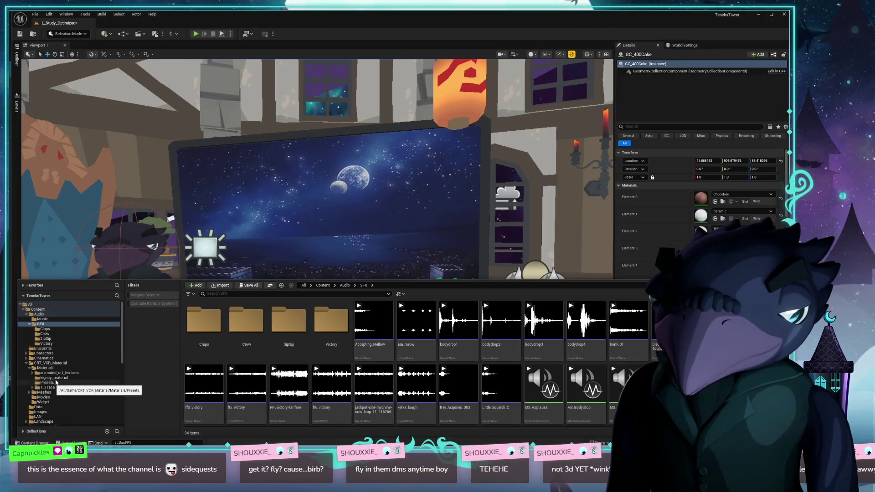
click(218, 180)
key(ctrl+p)
text(twitch)
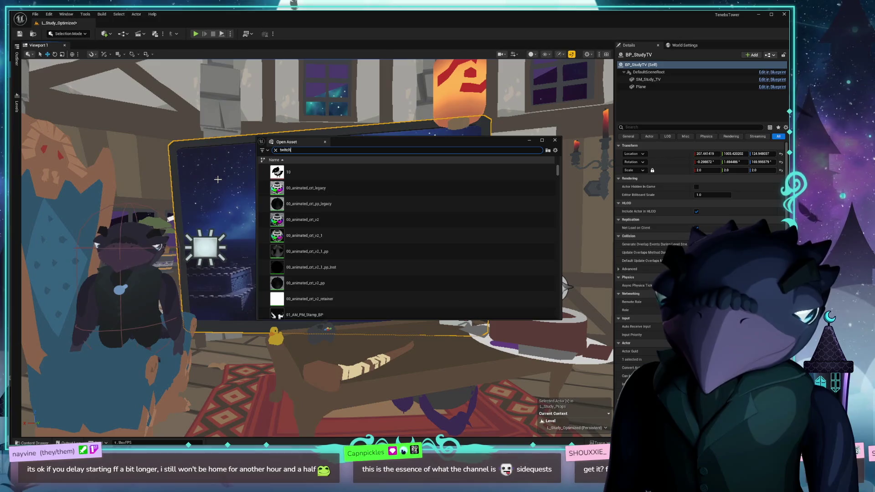
- Open BP_TwitchHandler and nudge a box-selected group of loose nodes up and right
key(Return)
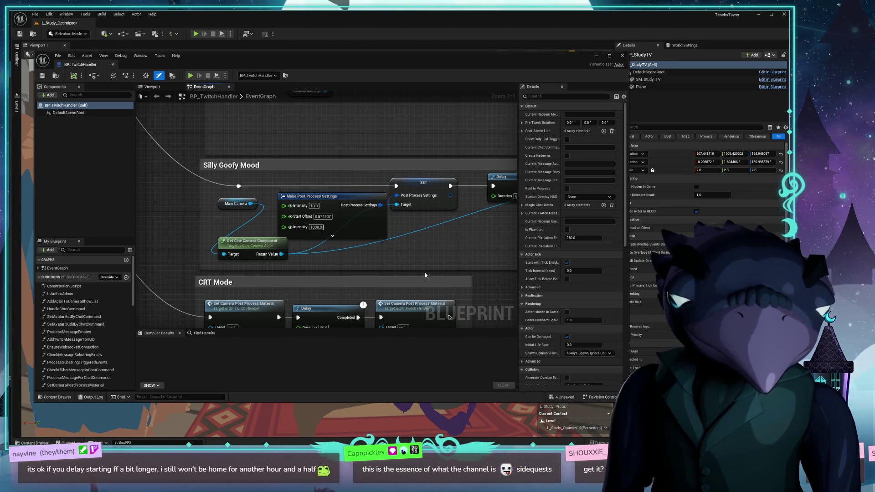
drag(451, 60, 435, 50)
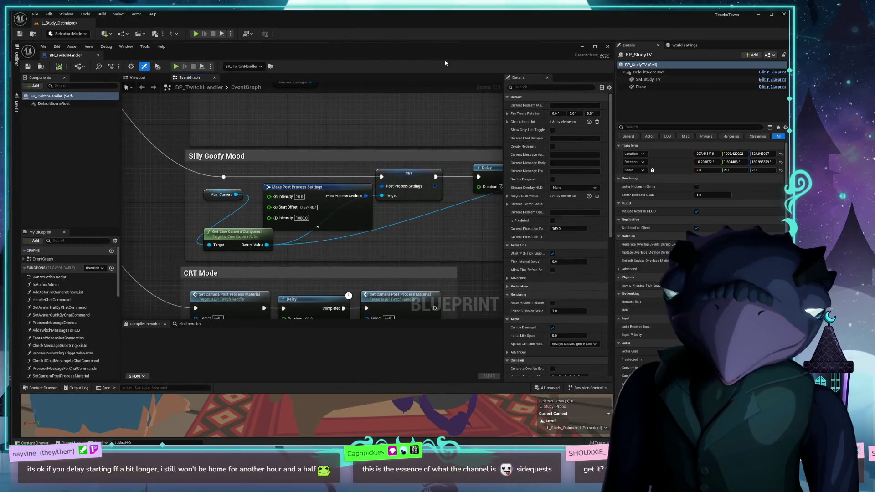
scroll(379, 206, down, 10)
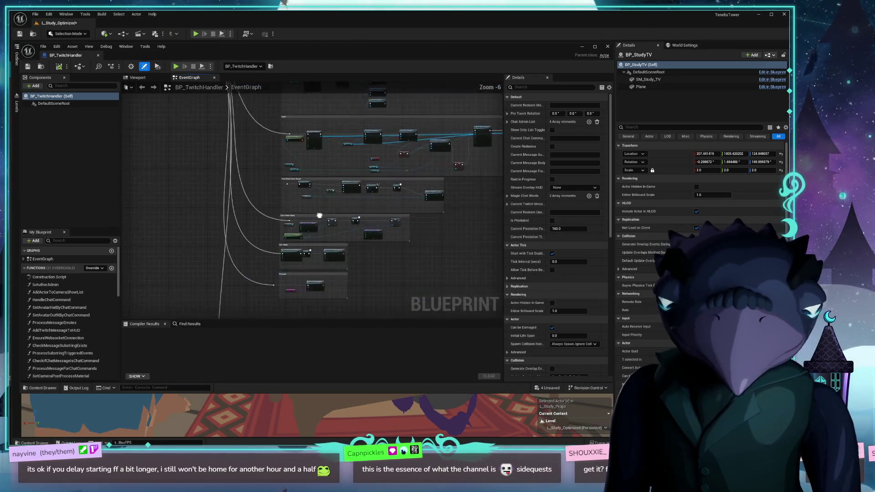
mouse_move(283, 184)
mouse_down()
mouse_move(288, 143)
mouse_move(357, 119)
mouse_move(328, 187)
mouse_move(288, 187)
mouse_up()
mouse_move(205, 156)
mouse_down()
mouse_move(400, 254)
mouse_move(357, 282)
mouse_up()
mouse_move(321, 214)
mouse_down()
mouse_move(329, 211)
mouse_move(320, 212)
mouse_up()
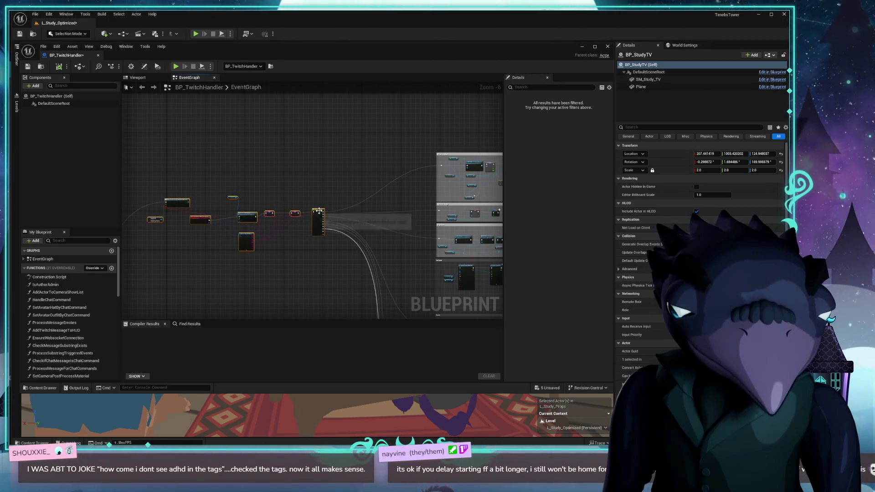
- Pan the EventGraph to centre the Process Message for Chat Commands and chat message nodes
mouse_move(344, 188)
mouse_down()
mouse_move(344, 178)
mouse_move(269, 205)
mouse_up()
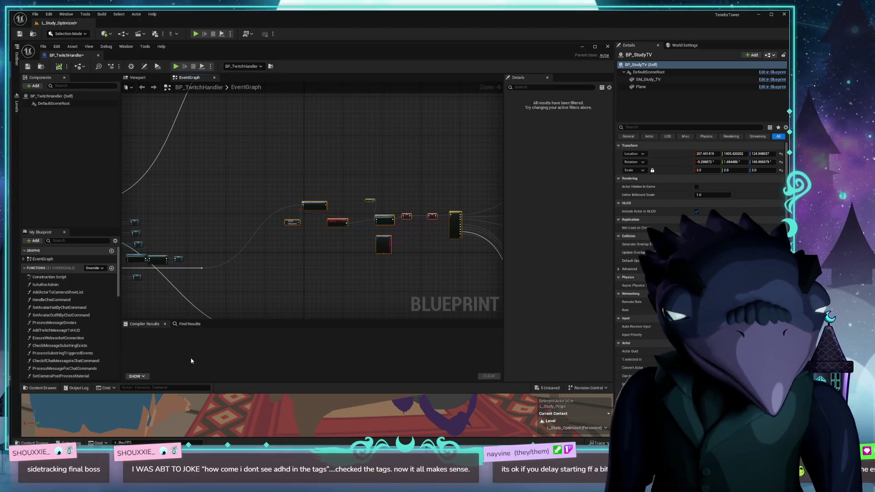
scroll(308, 266, up, 4)
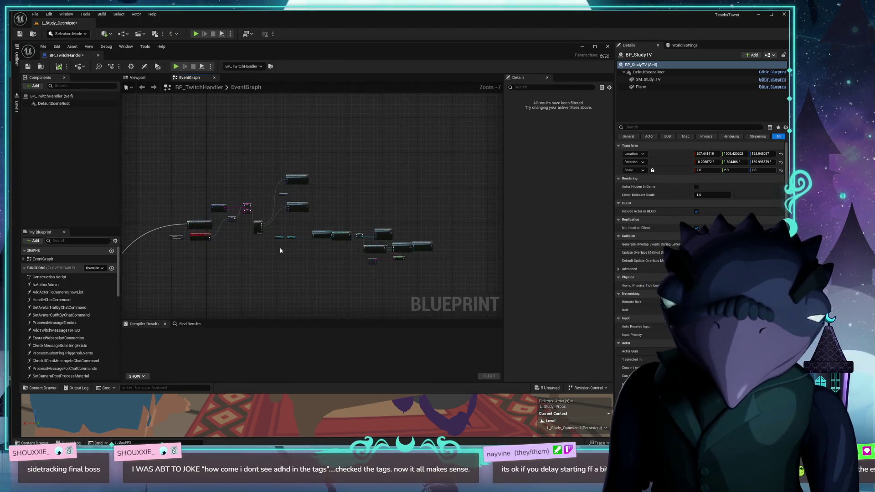
mouse_move(259, 257)
mouse_down()
mouse_move(217, 297)
mouse_move(306, 289)
mouse_up()
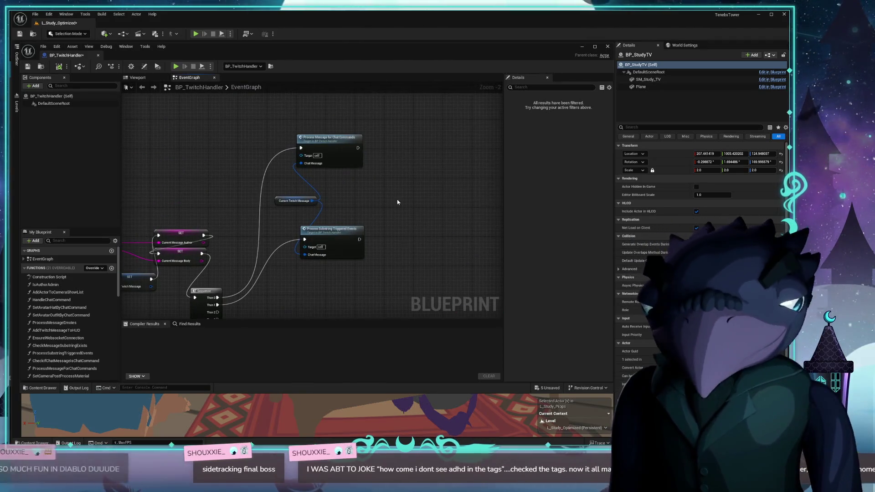
drag(397, 199, 440, 172)
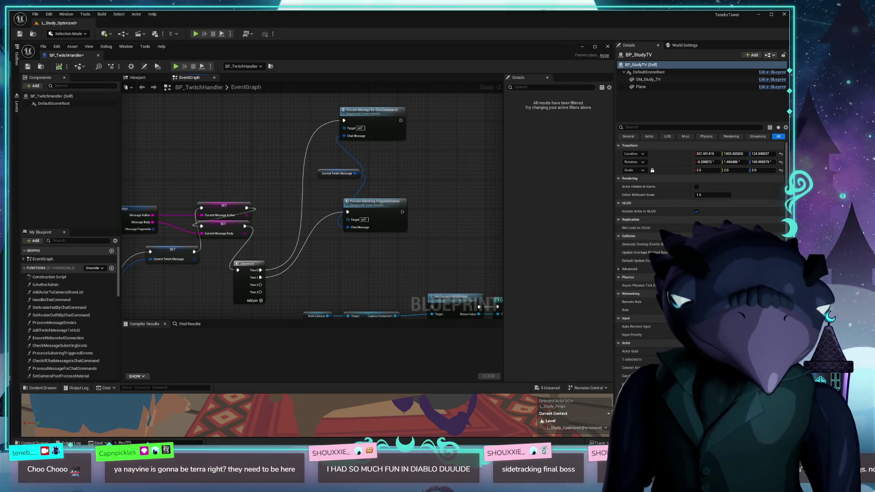
mouse_move(395, 191)
mouse_down()
mouse_move(383, 202)
mouse_move(400, 202)
mouse_up()
- Align Current Twitch Message with Process Message for Chat Commands and Process Substring Triggered Events
mouse_move(368, 127)
mouse_down()
mouse_move(410, 132)
mouse_move(406, 143)
mouse_up()
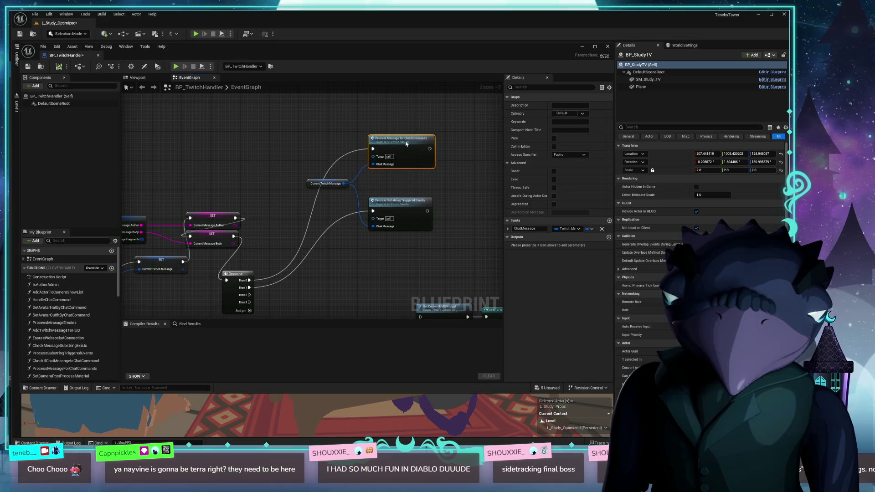
drag(308, 187, 334, 188)
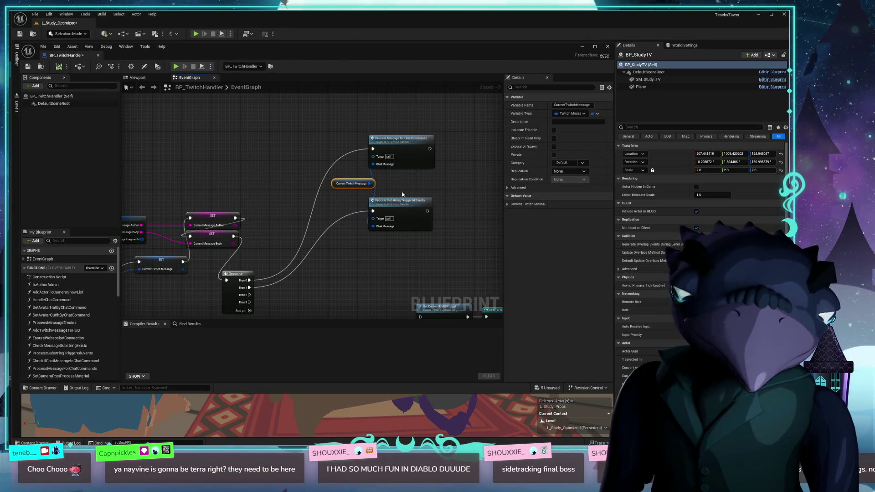
drag(403, 198, 398, 198)
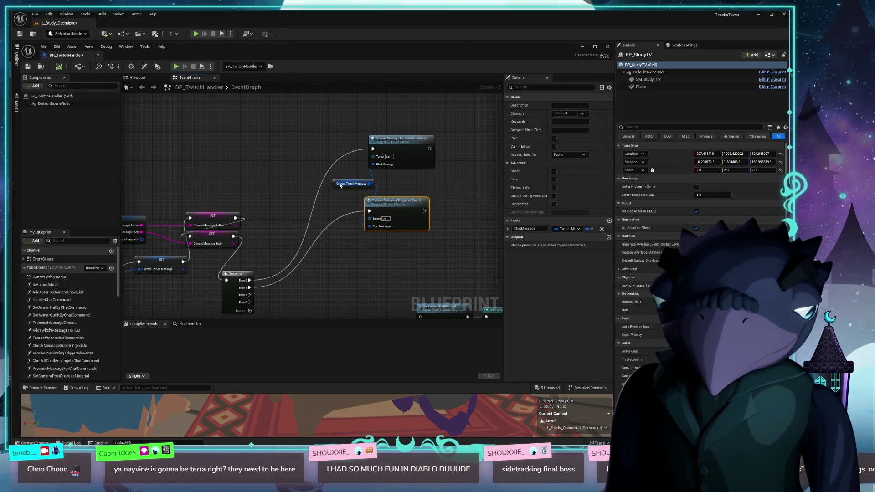
mouse_move(398, 146)
mouse_down()
mouse_move(401, 139)
mouse_move(395, 143)
mouse_up()
drag(386, 197, 390, 201)
drag(400, 201, 402, 189)
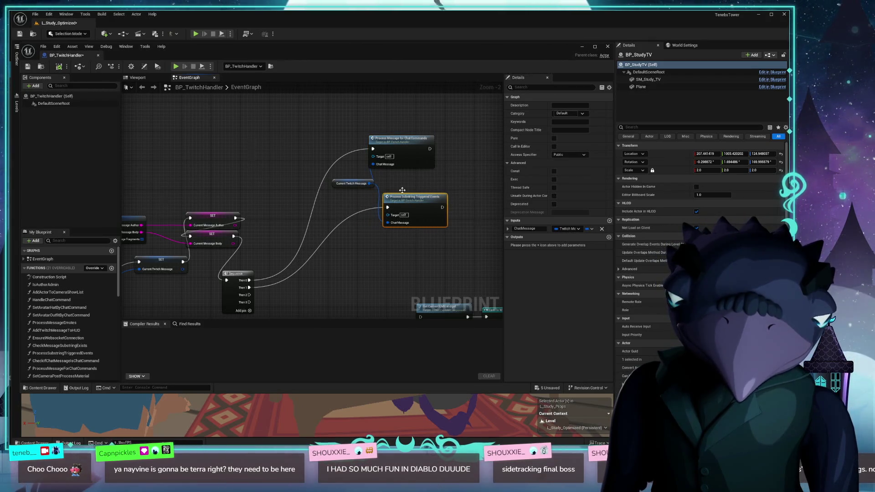
mouse_move(395, 142)
mouse_down()
mouse_move(411, 137)
mouse_move(410, 145)
mouse_up()
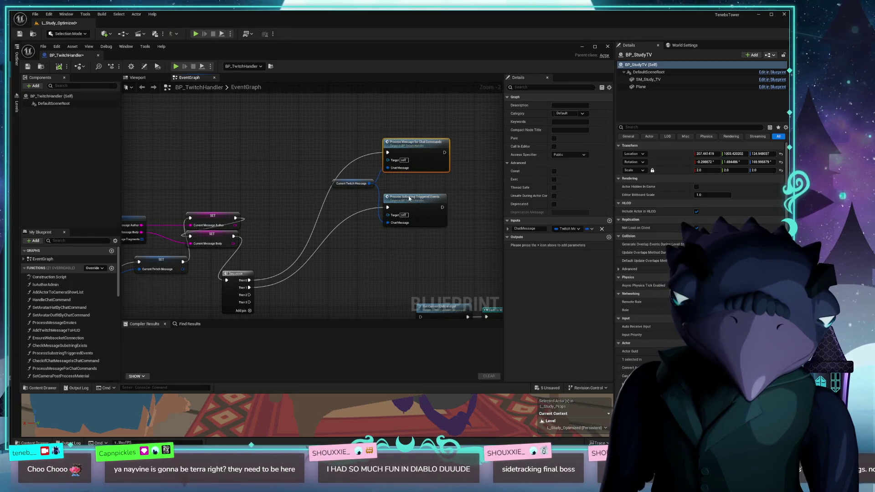
drag(407, 201, 406, 189)
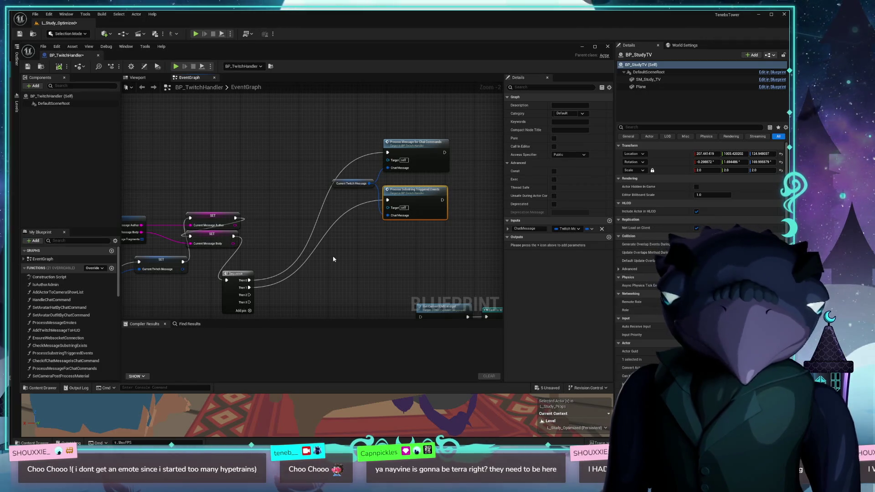
- Frame the aligned nodes together with the SET and Sequence nodes
scroll(299, 268, up, 3)
drag(318, 201, 344, 186)
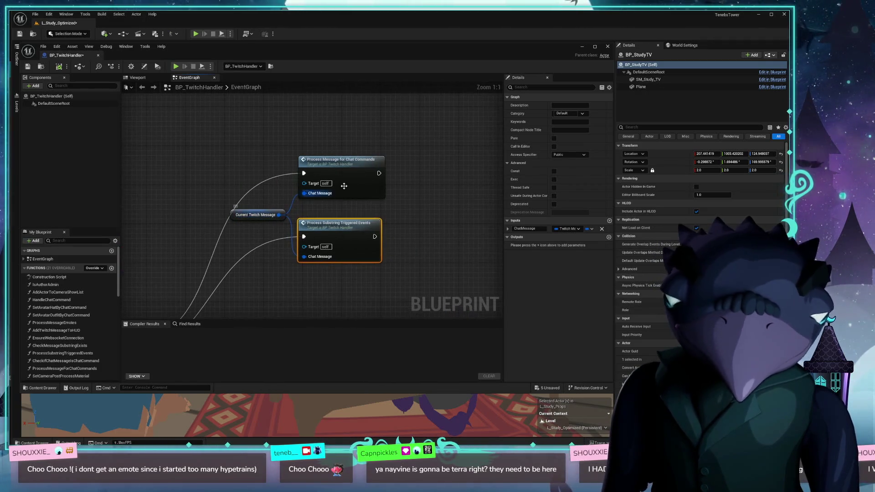
drag(469, 171, 397, 200)
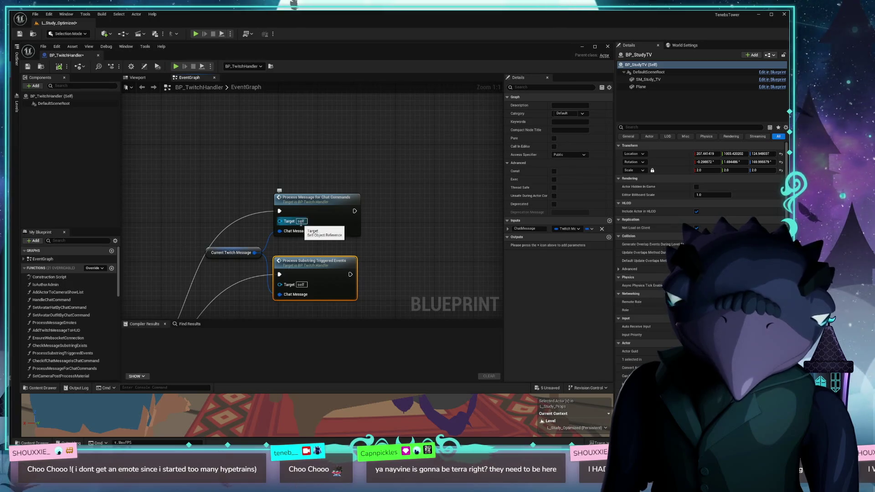
mouse_move(289, 206)
mouse_down()
mouse_move(422, 124)
mouse_move(321, 195)
mouse_up()
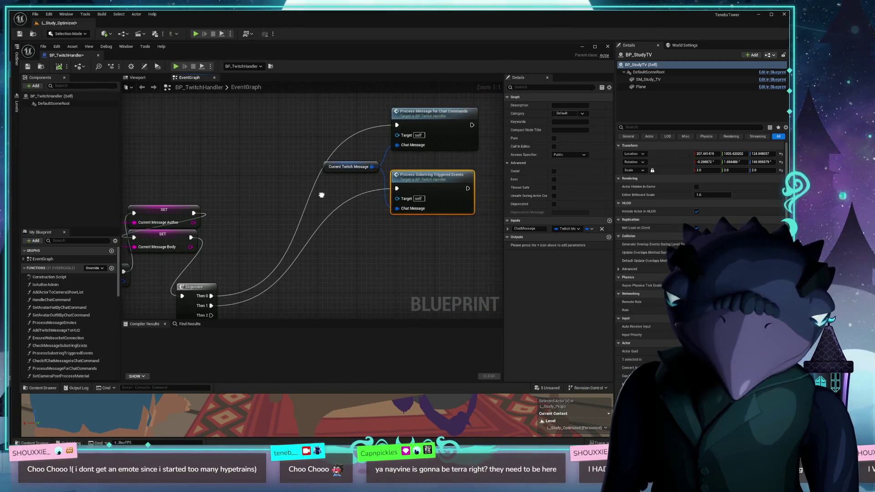
- Open the Process Message for Chat Commands function and lower the Handle Chat Command node
double_click(428, 126)
drag(312, 232, 263, 234)
scroll(357, 279, up, 3)
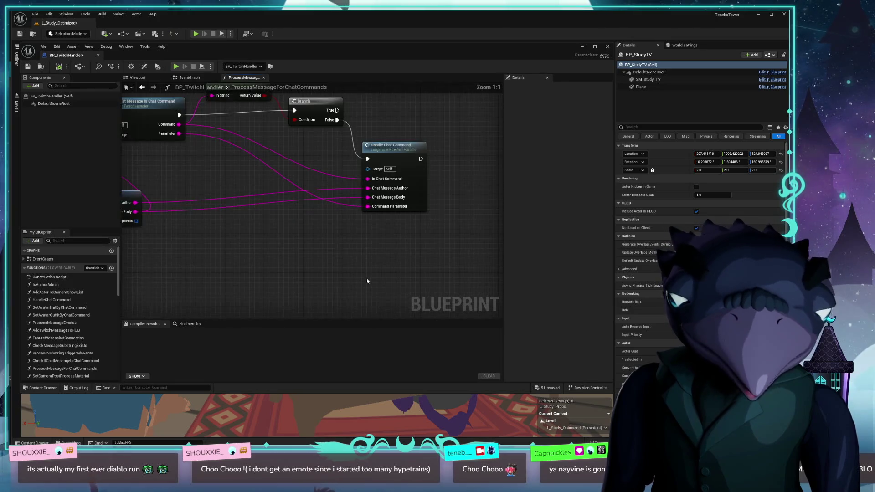
mouse_move(411, 149)
mouse_down()
mouse_move(404, 168)
mouse_move(413, 165)
mouse_up()
mouse_move(286, 253)
mouse_down()
mouse_move(310, 239)
mouse_move(210, 273)
mouse_move(322, 258)
mouse_move(205, 264)
mouse_move(334, 237)
mouse_up()
scroll(242, 258, down, 1)
scroll(243, 258, down, 1)
drag(423, 179, 428, 192)
- Place the Is Empty node just left of the Branch node
drag(299, 147, 329, 174)
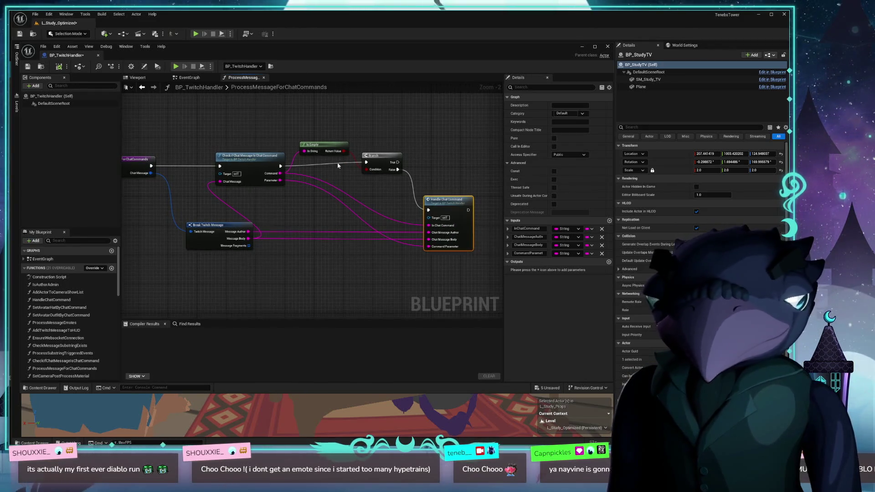
drag(385, 154, 389, 154)
drag(331, 152, 337, 180)
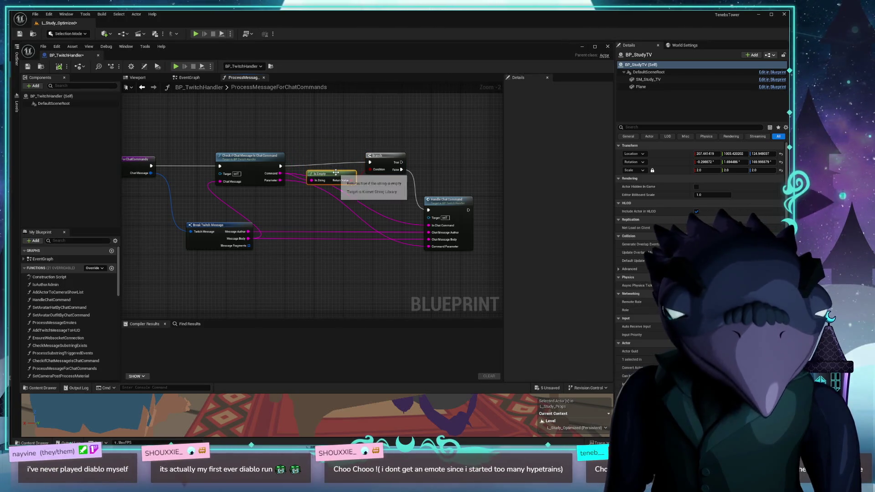
drag(388, 156, 392, 160)
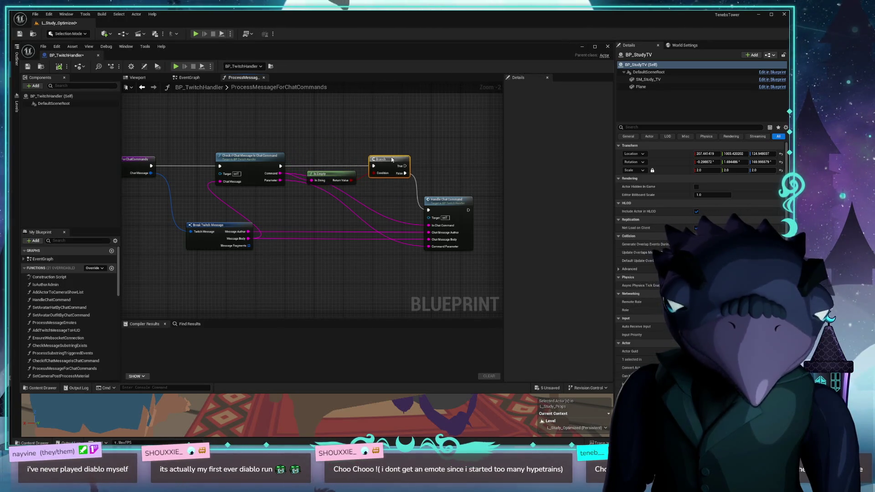
drag(328, 177, 336, 175)
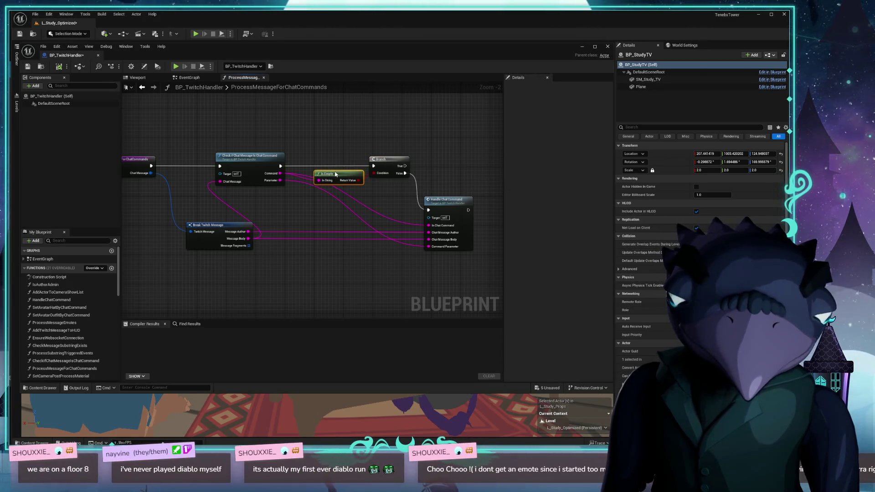
drag(418, 168, 375, 153)
- Move Break Twitch Message left and nudge Handle Chat Command slightly right
drag(230, 277, 310, 260)
scroll(296, 268, up, 2)
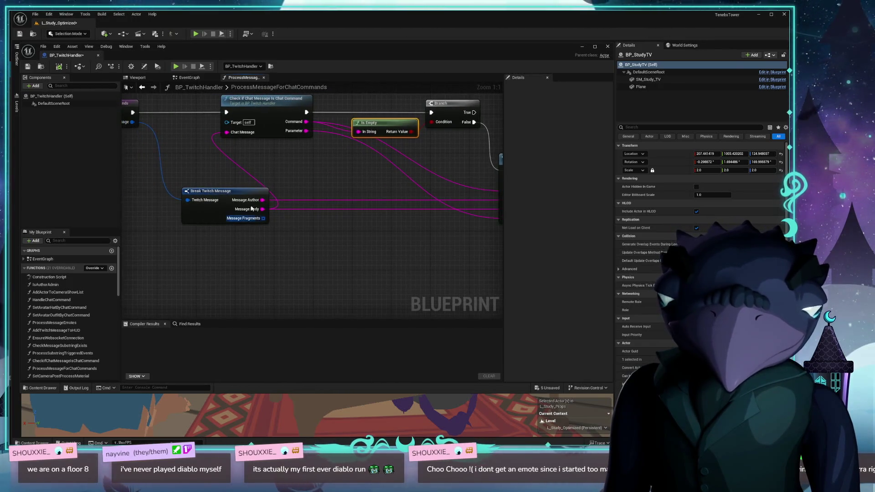
mouse_move(233, 194)
mouse_down()
mouse_move(174, 194)
mouse_move(212, 196)
mouse_up()
mouse_move(305, 249)
mouse_down()
mouse_move(291, 274)
mouse_move(265, 269)
mouse_up()
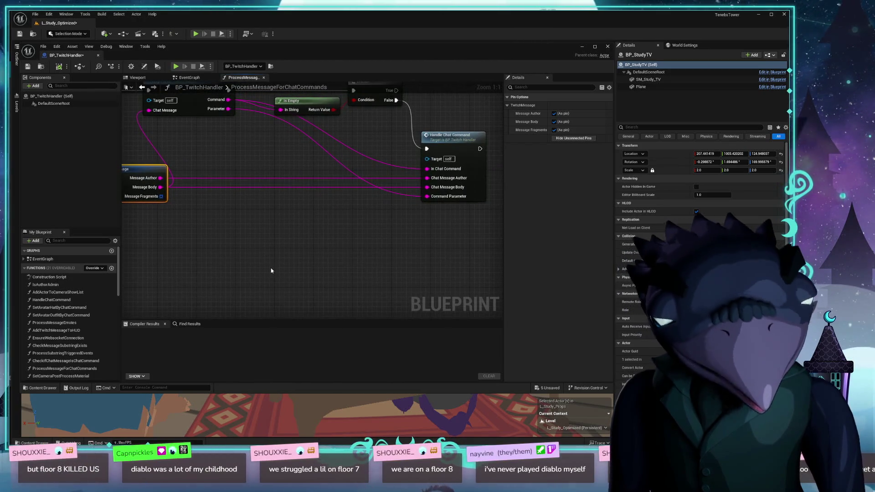
scroll(287, 304, down, 1)
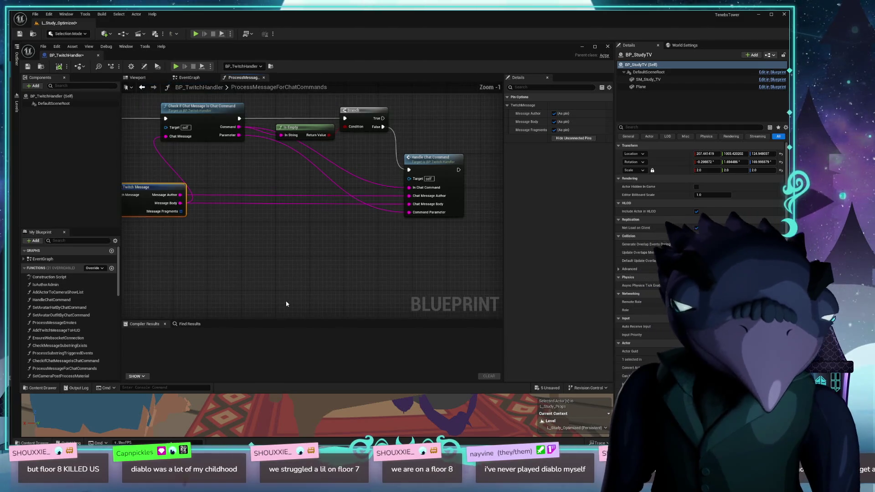
drag(321, 283, 283, 322)
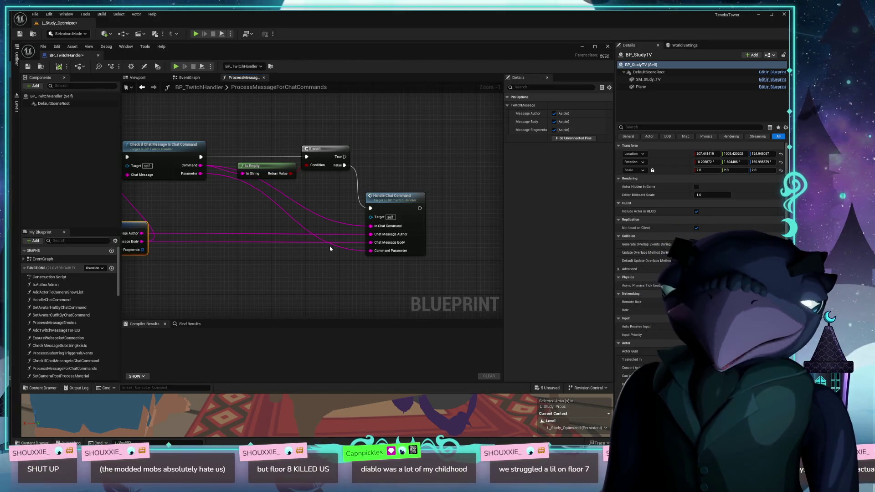
drag(388, 199, 390, 197)
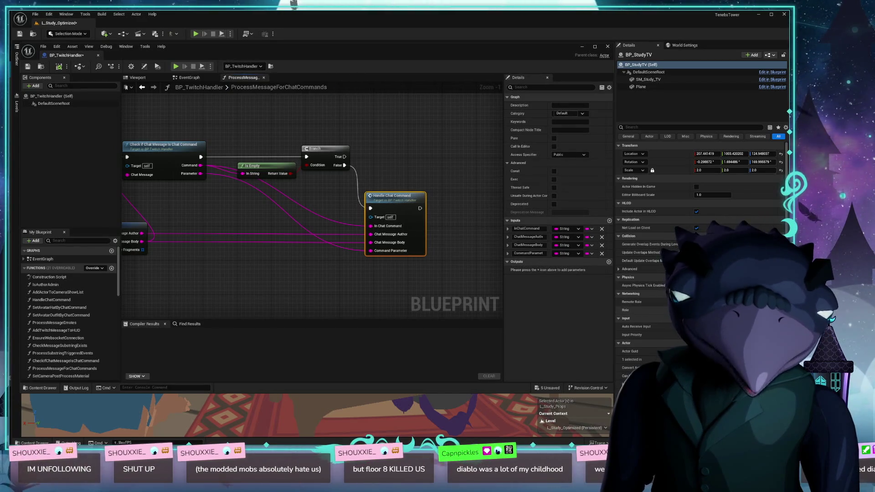
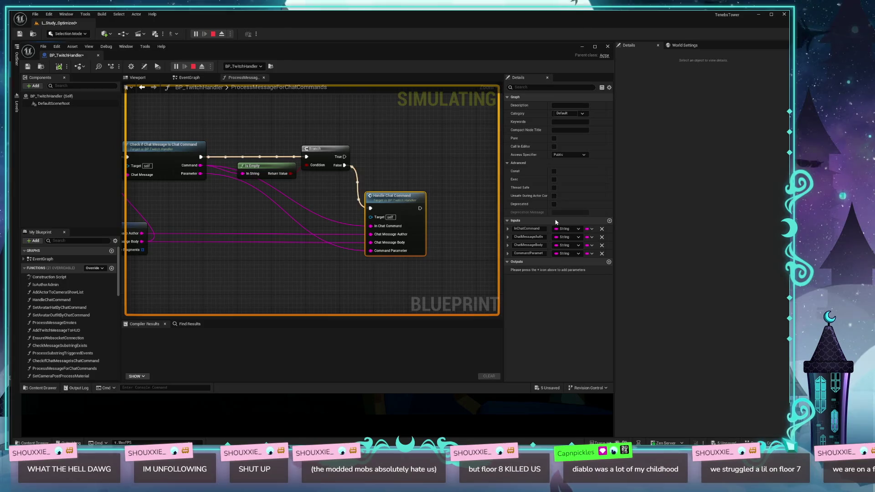
- Move the Blueprint editor aside and view the sky-screen TV and cake in free camera
drag(541, 56, 549, 400)
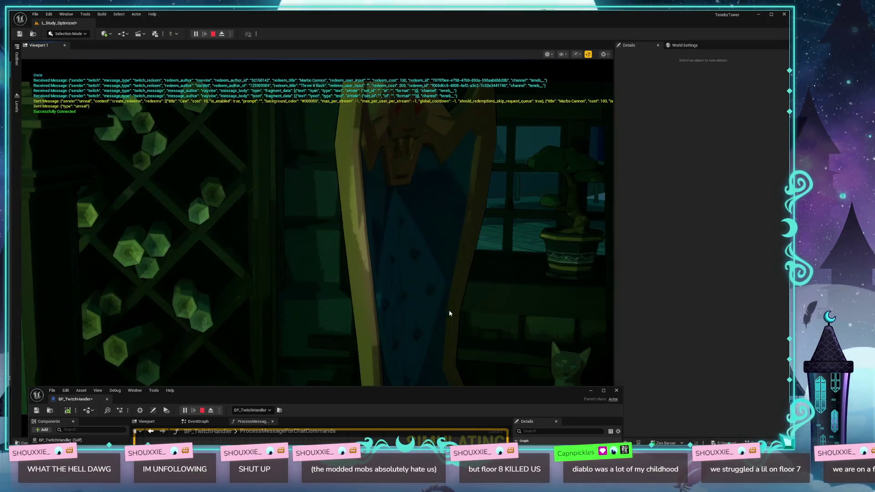
key(F8)
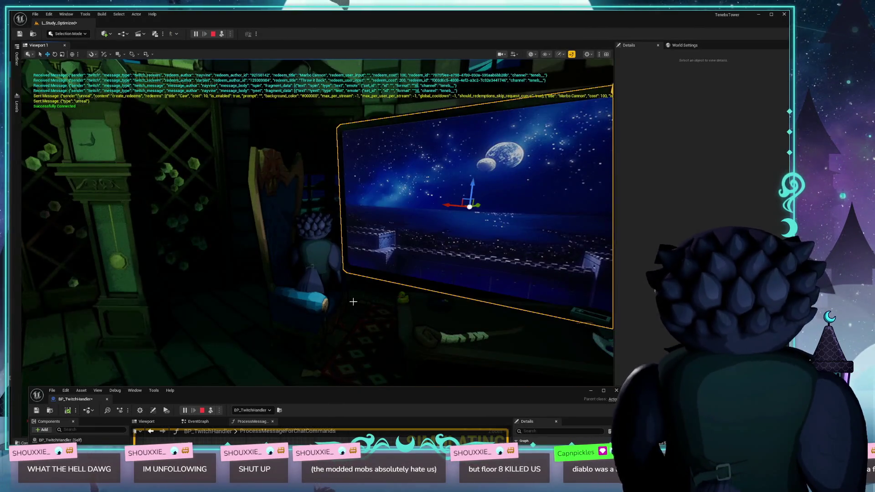
drag(352, 302, 351, 282)
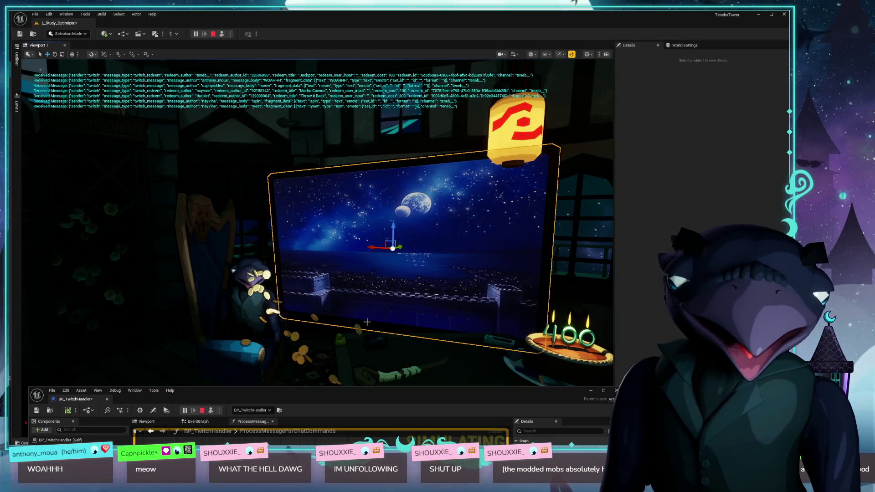
drag(372, 322, 401, 322)
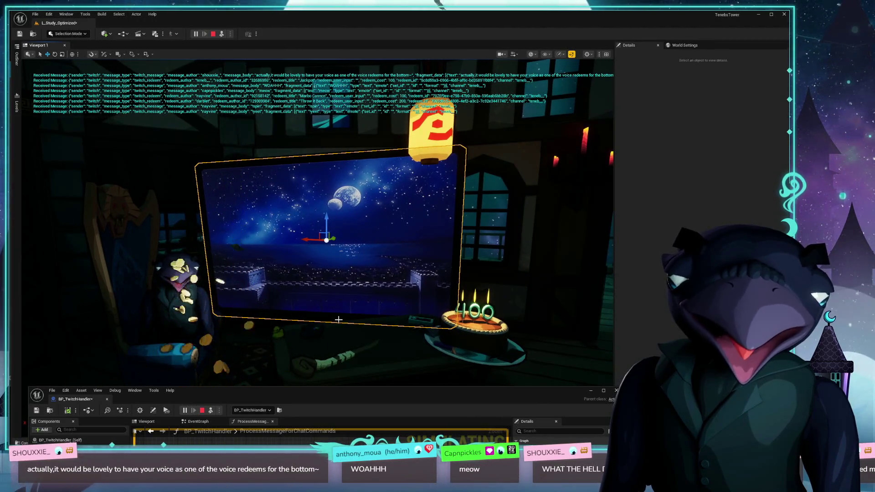
mouse_move(338, 320)
mouse_down()
mouse_move(319, 293)
mouse_move(320, 319)
mouse_up()
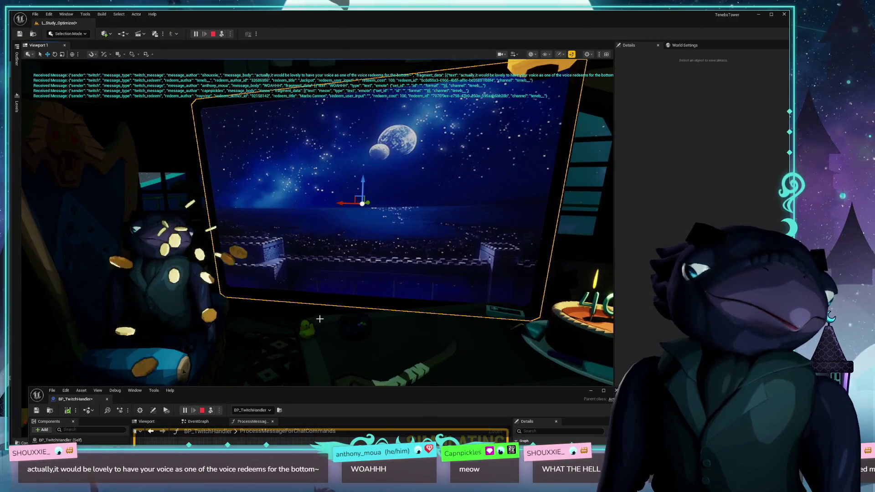
drag(238, 362, 249, 338)
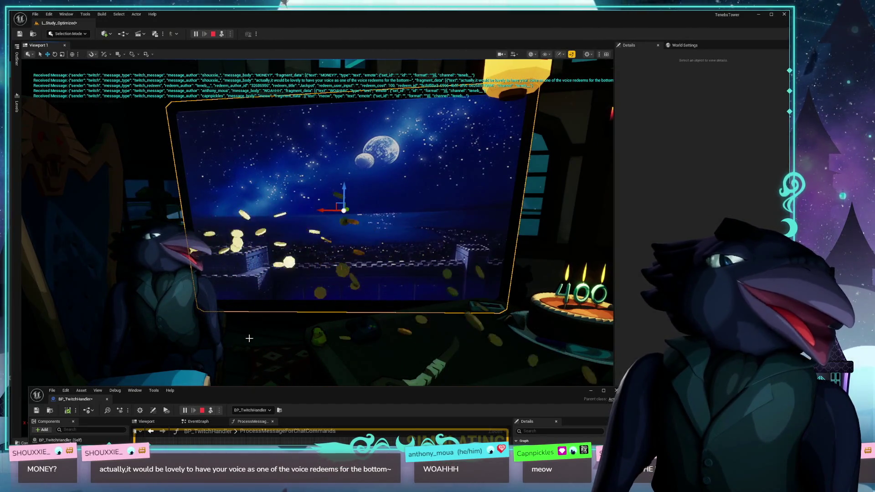
drag(249, 338, 486, 342)
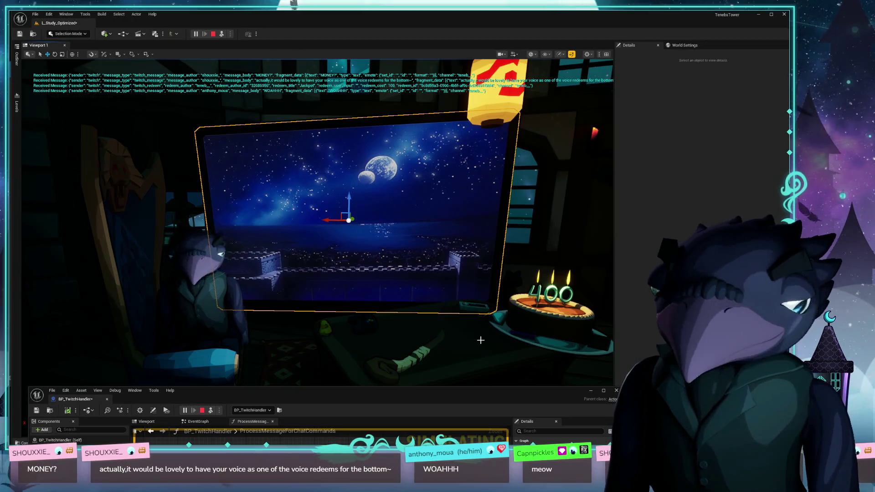
mouse_move(479, 340)
mouse_down()
mouse_move(451, 341)
mouse_move(474, 342)
mouse_up()
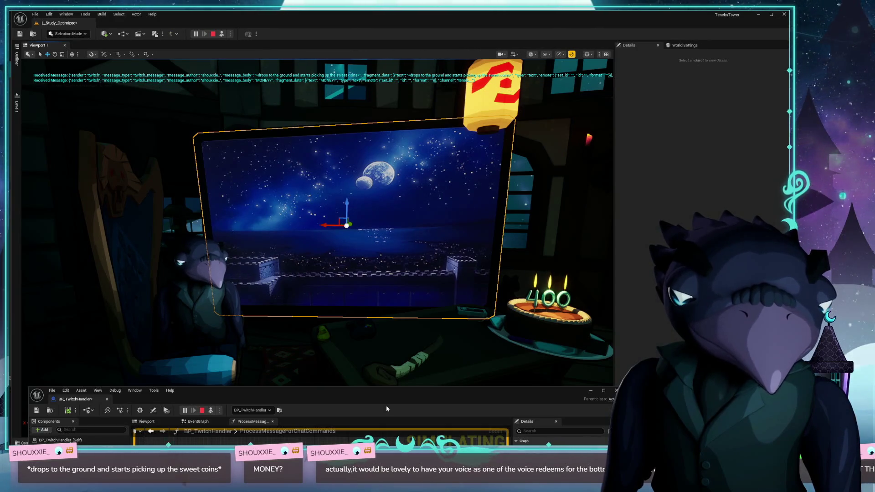
drag(419, 399, 413, 113)
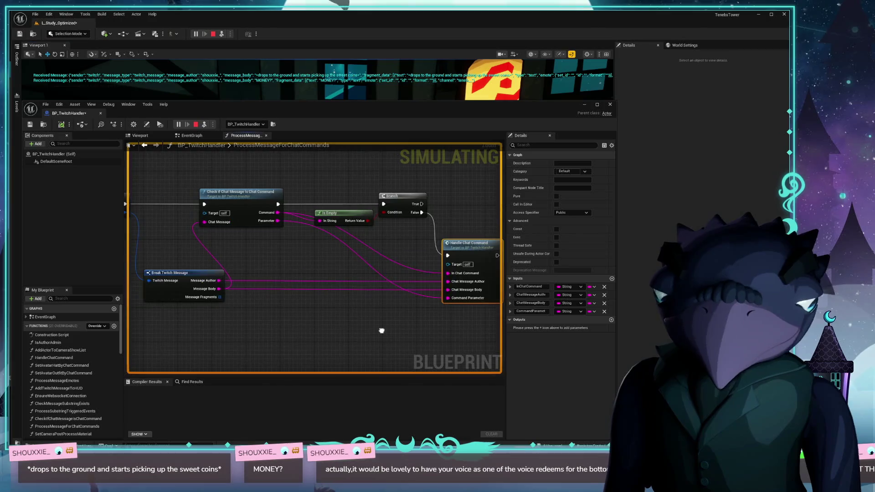
- Open the HandleChatCommand graph and frame its Is Author Admin, Branch and Switch on String nodes
mouse_move(382, 333)
mouse_down()
mouse_move(410, 326)
mouse_move(316, 316)
mouse_up()
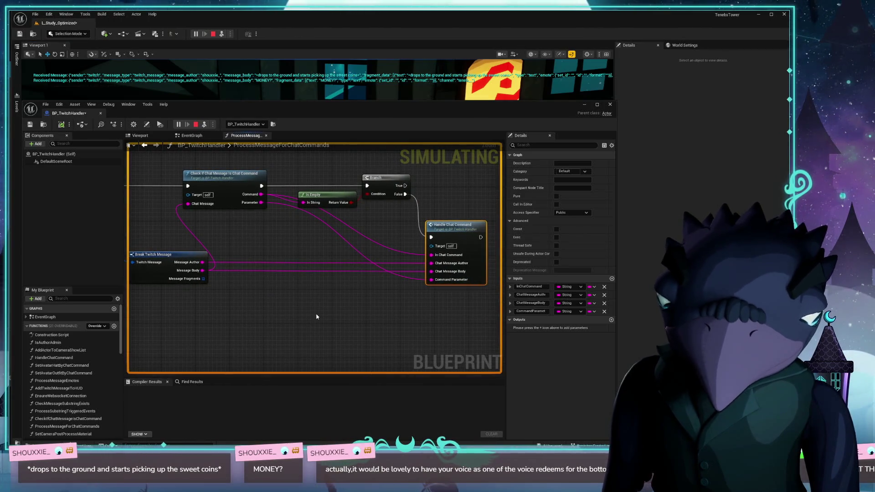
double_click(452, 226)
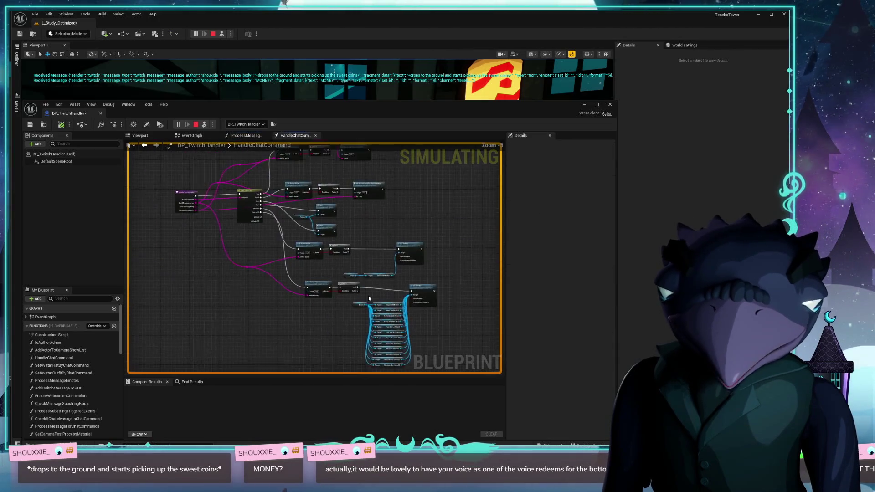
scroll(276, 308, up, 6)
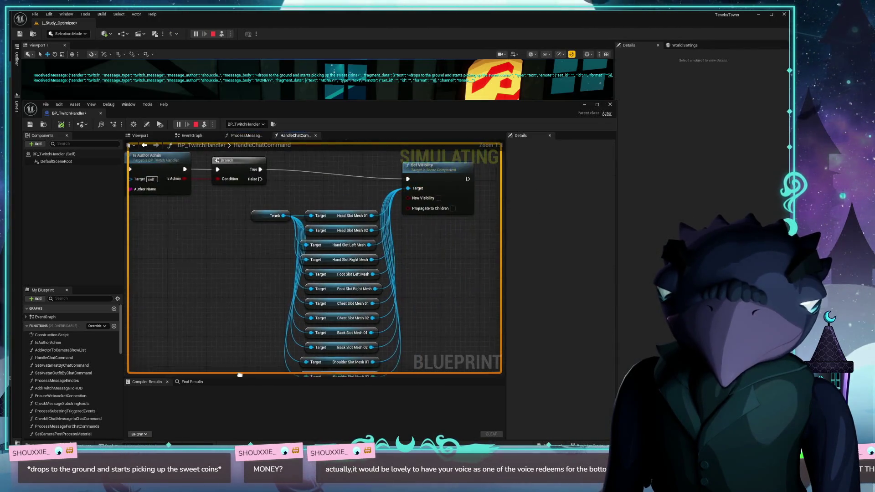
mouse_move(427, 294)
mouse_down()
mouse_move(429, 225)
mouse_move(399, 311)
mouse_up()
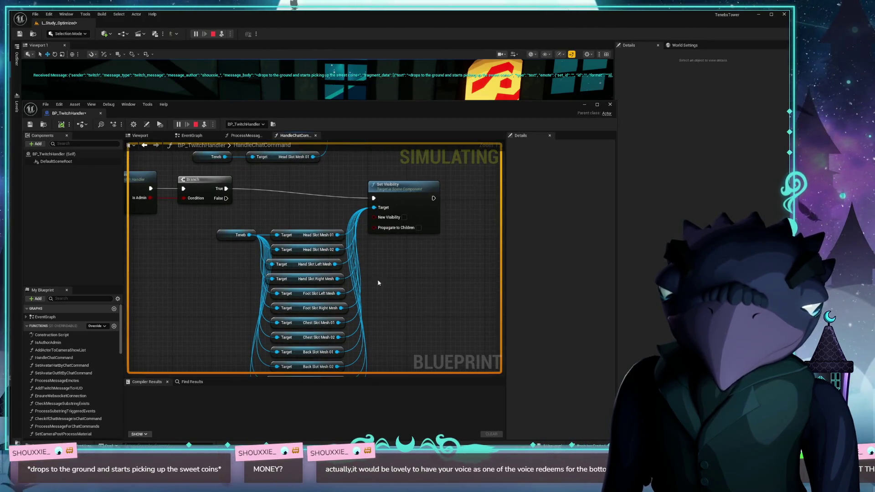
drag(392, 184, 396, 175)
mouse_move(210, 248)
mouse_down()
mouse_move(414, 251)
mouse_move(458, 369)
mouse_up()
drag(324, 273, 422, 241)
mouse_move(139, 211)
mouse_down()
mouse_move(227, 225)
mouse_move(254, 304)
mouse_up()
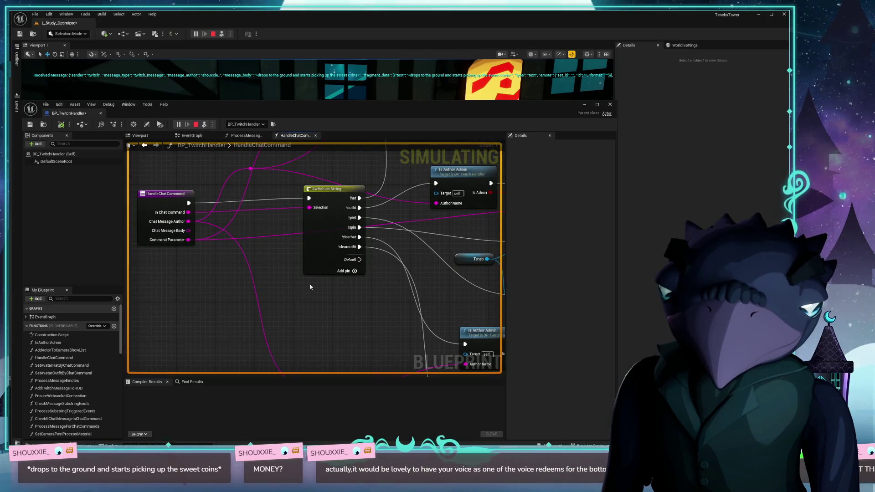
- Add a seventh case pin to Switch on String for the !death command, then switch to Audacity
click(346, 272)
click(338, 265)
text(!clea)
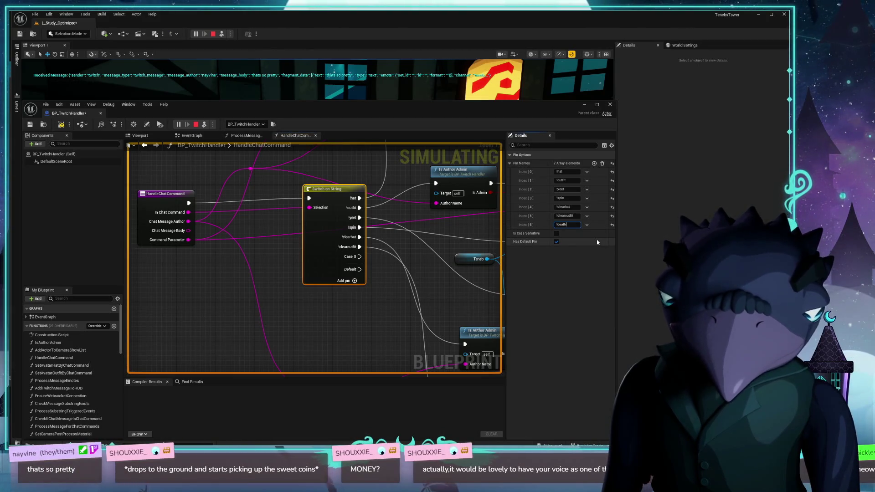
drag(353, 326, 221, 283)
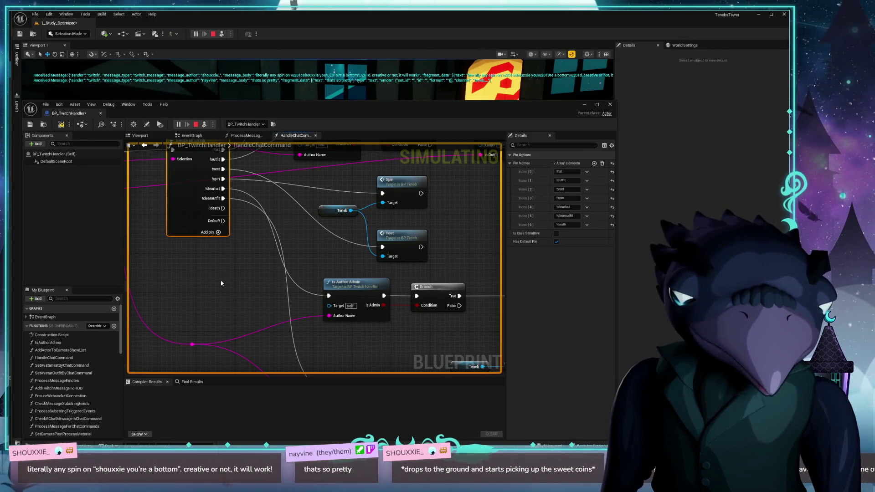
drag(222, 276, 279, 322)
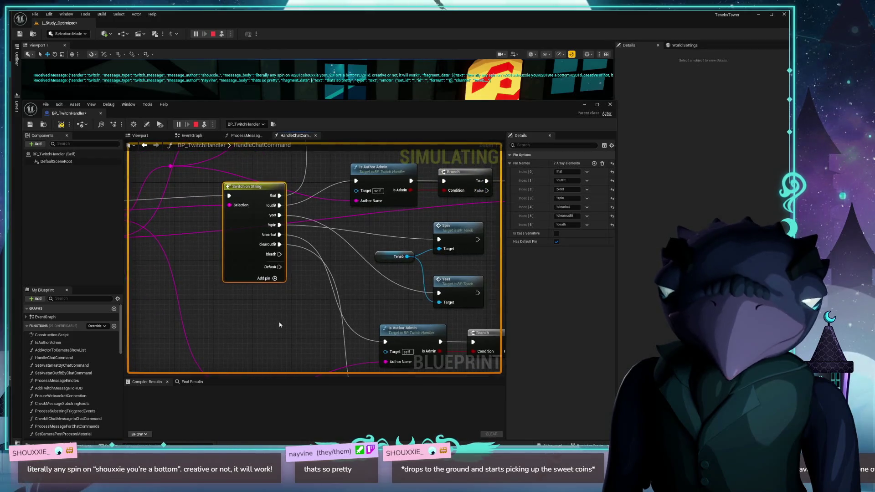
drag(257, 186, 257, 191)
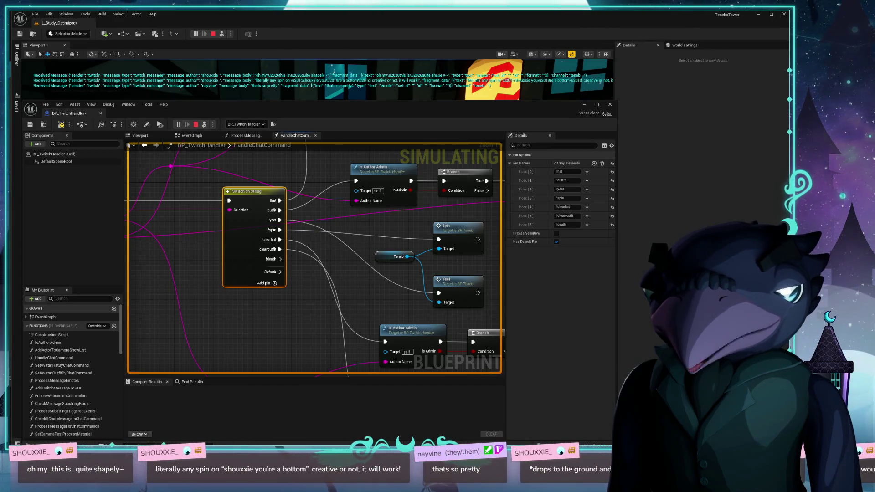
key(alt+Tab)
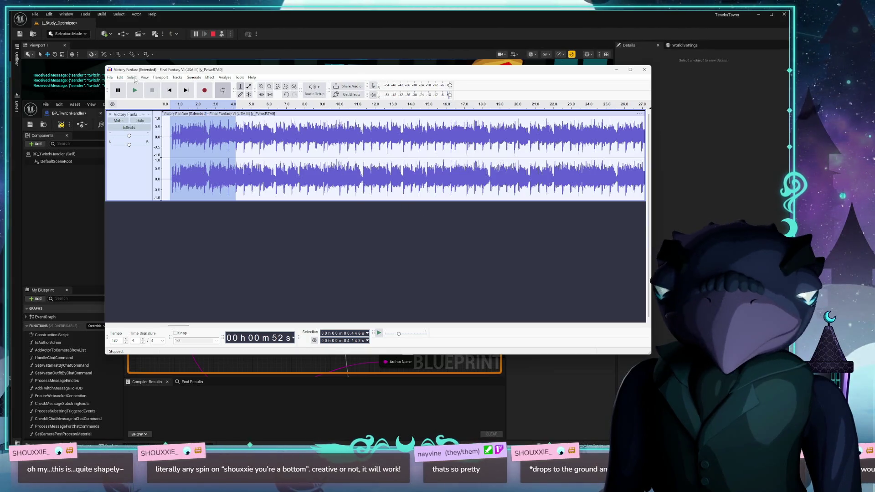
- Start a new empty Audacity project and close Victory Fanfare without saving
click(110, 77)
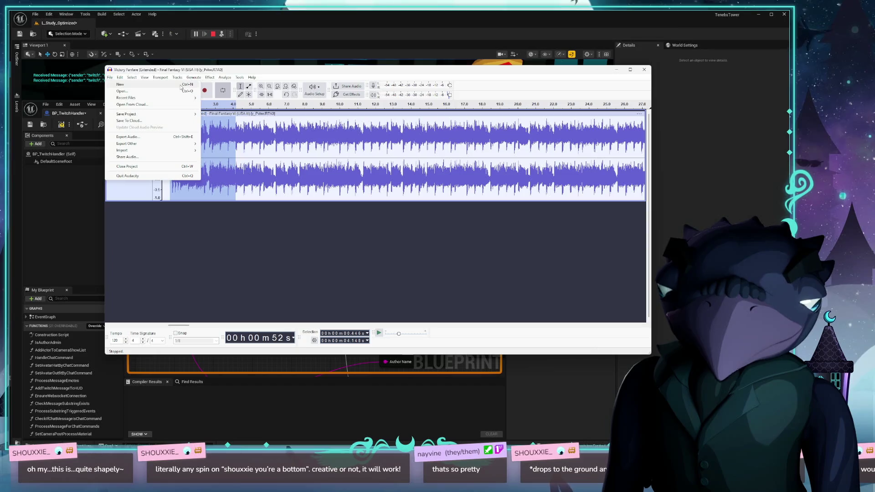
key(Escape)
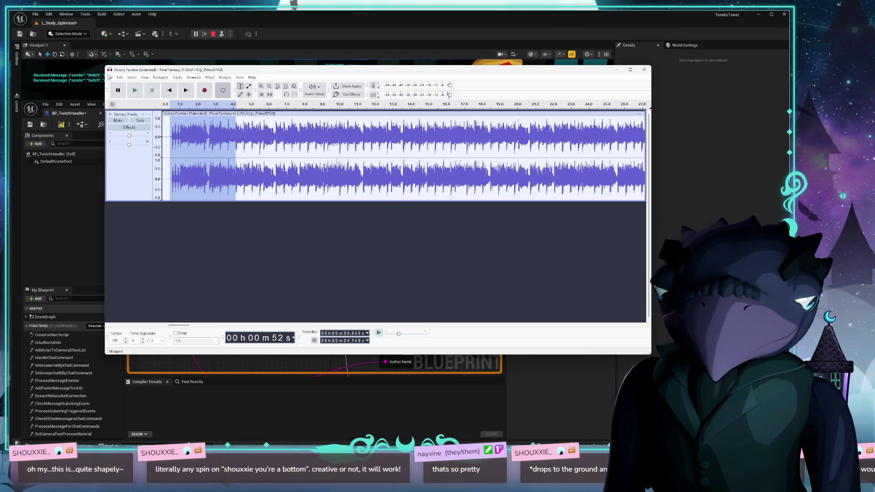
key(ctrl+n)
mouse_move(344, 81)
mouse_down()
mouse_move(359, 145)
mouse_move(331, 122)
mouse_up()
click(644, 70)
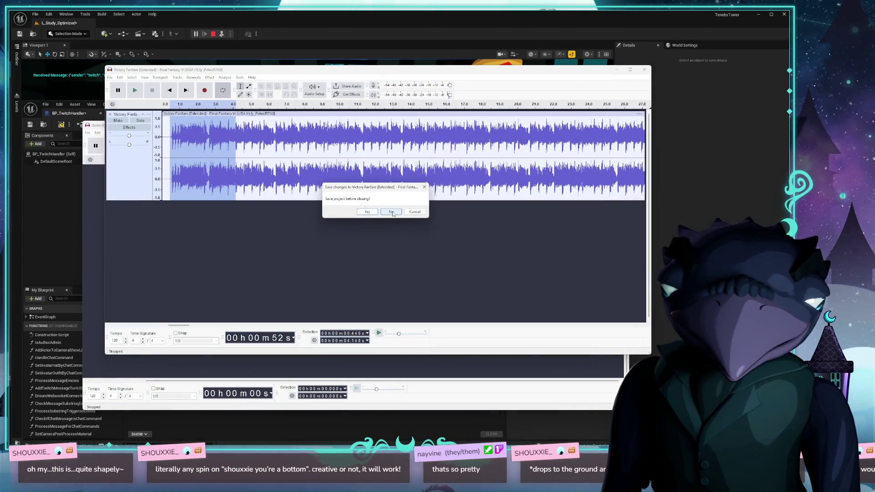
click(391, 211)
mouse_move(347, 125)
mouse_down()
mouse_move(420, 99)
mouse_move(401, 90)
mouse_up()
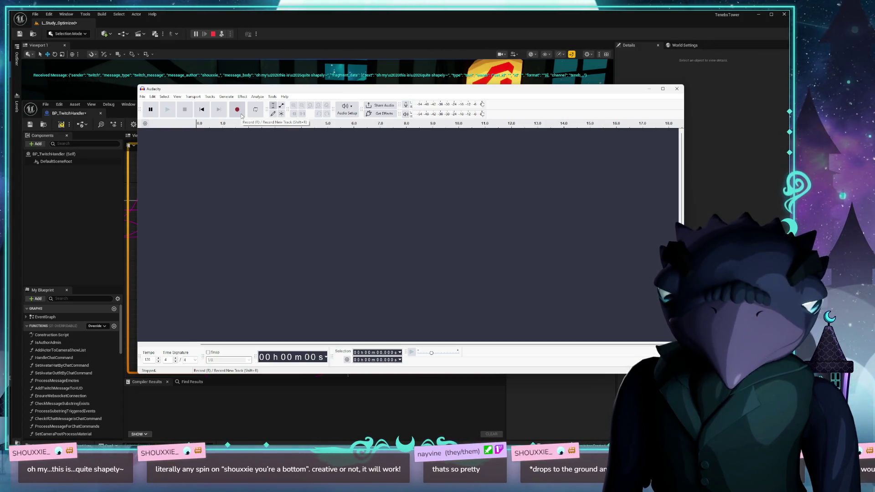
- Enlarge the Audacity window, choose the recording microphone, and record trial takes
drag(275, 92, 255, 77)
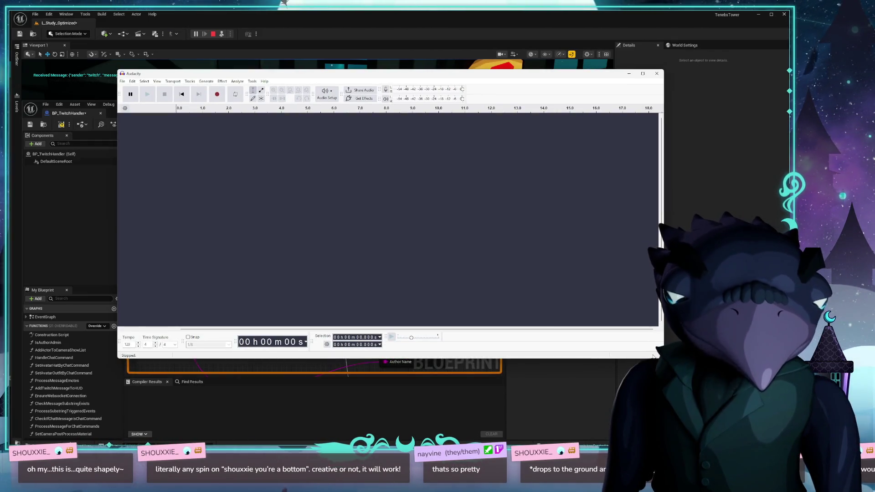
drag(663, 358, 683, 383)
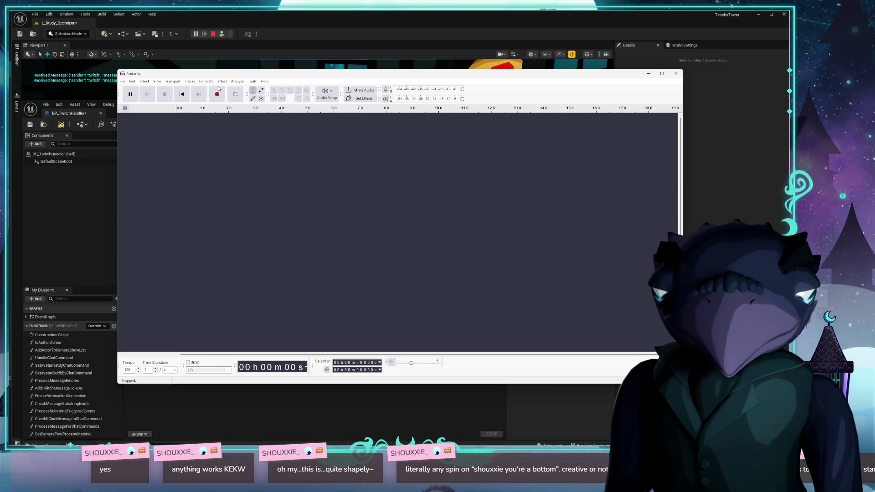
drag(279, 78, 283, 88)
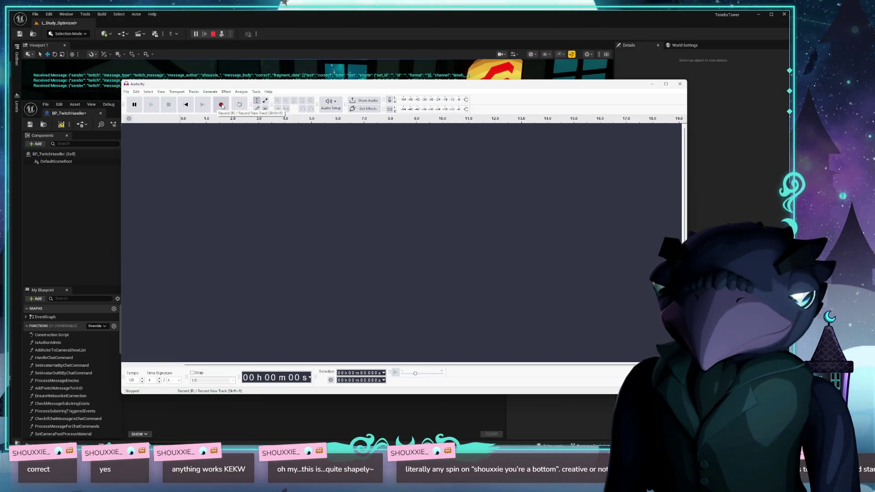
click(222, 105)
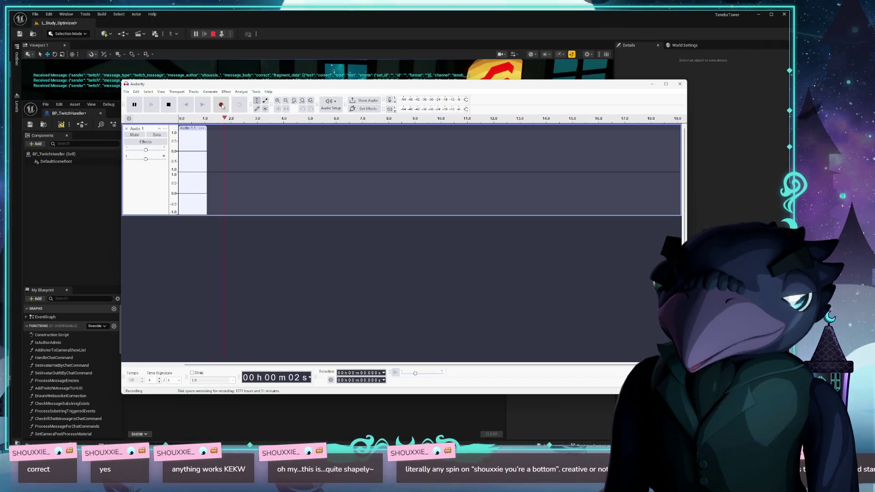
click(170, 104)
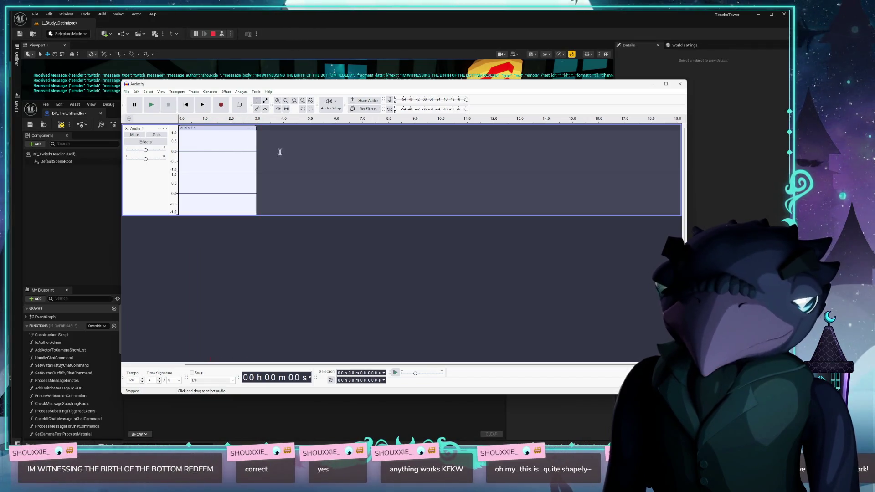
click(331, 104)
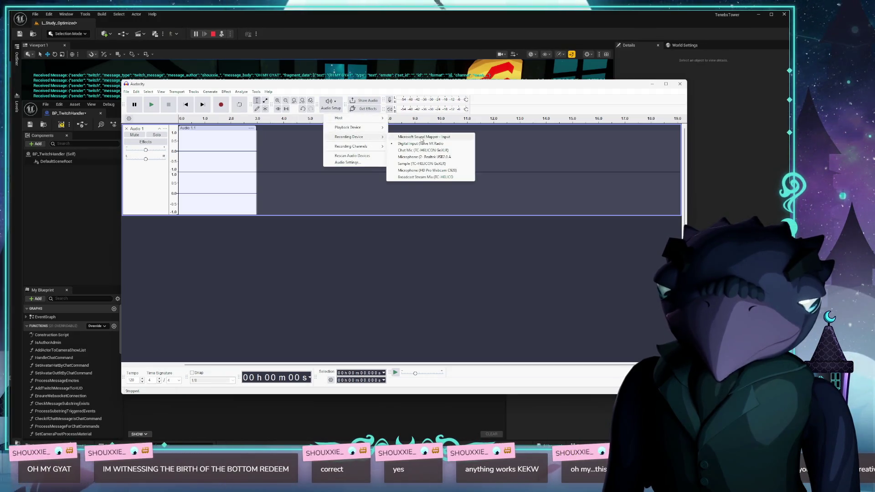
click(296, 144)
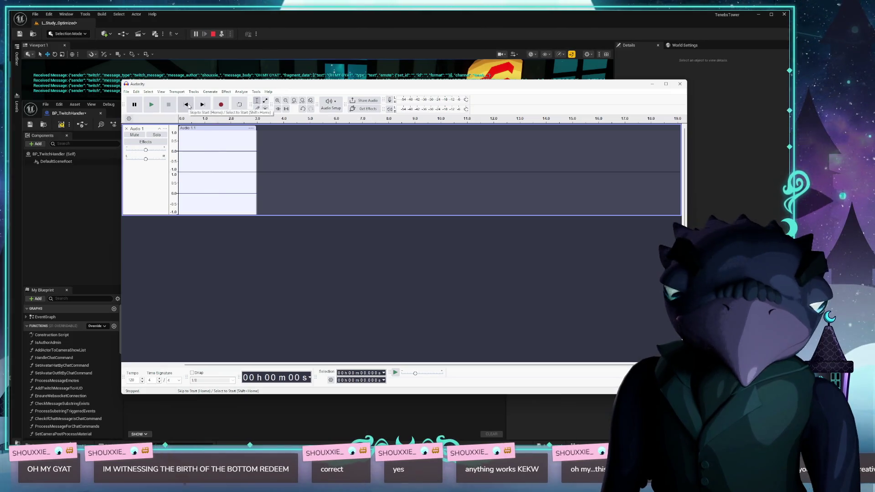
click(223, 106)
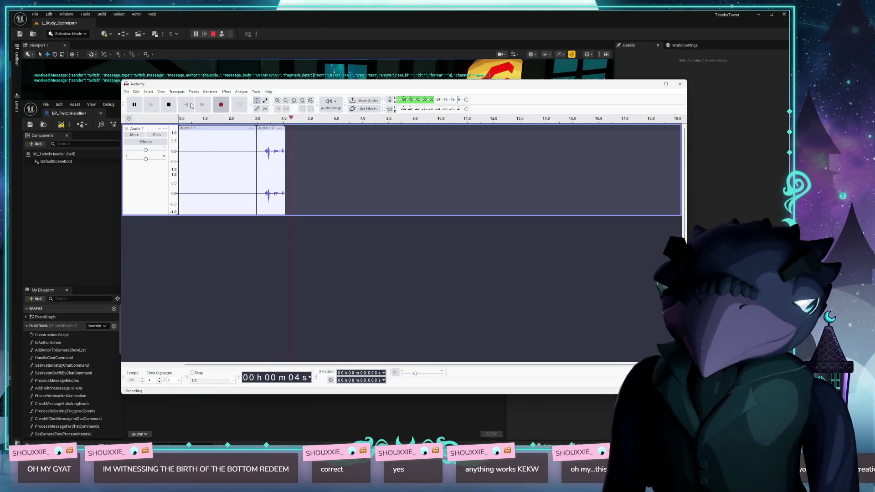
click(168, 104)
- Delete both recorded clips, Audio 1.1 and Audio 1.2
click(271, 165)
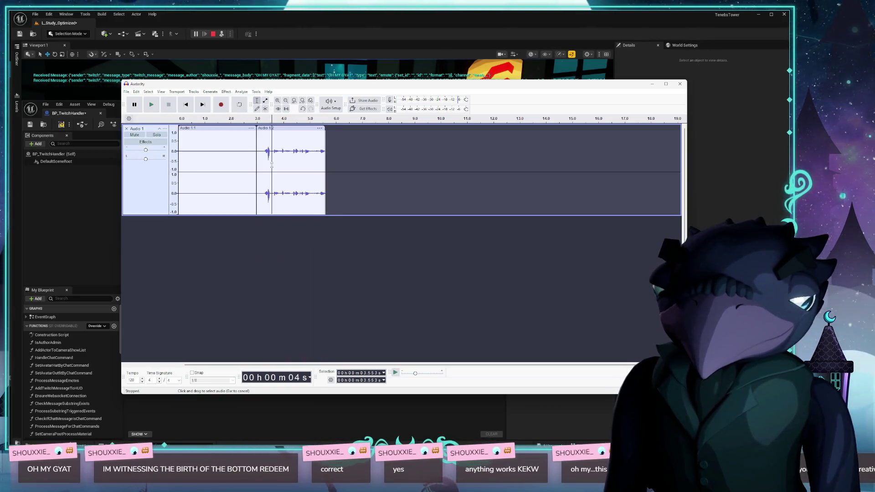
click(277, 129)
click(283, 135)
click(288, 129)
key(Delete)
click(218, 129)
key(Delete)
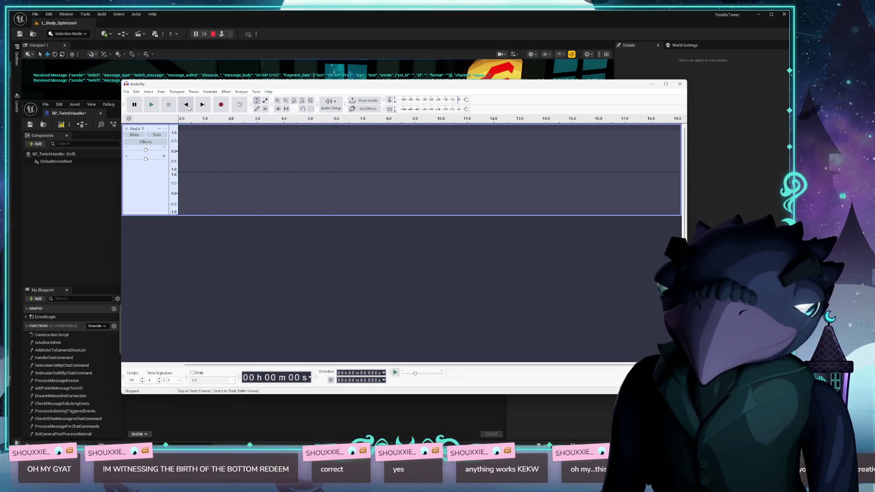
- Record a fresh short voice take and bring up Export Audio
click(222, 106)
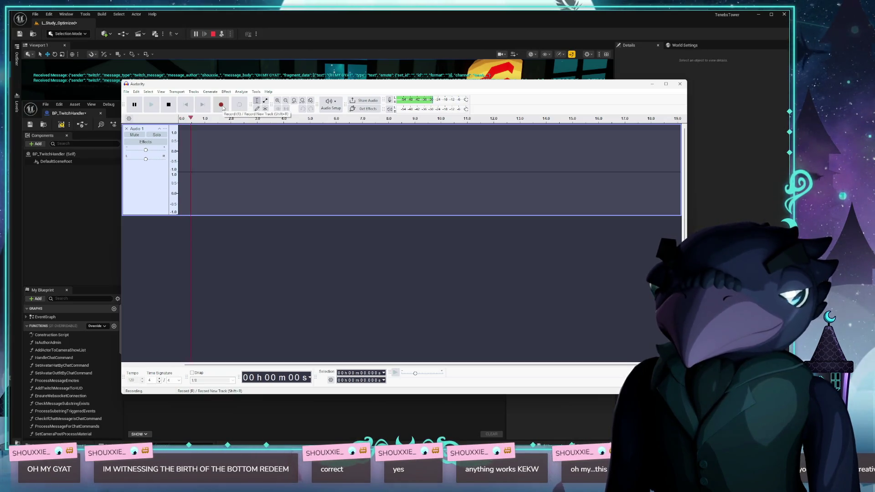
click(173, 106)
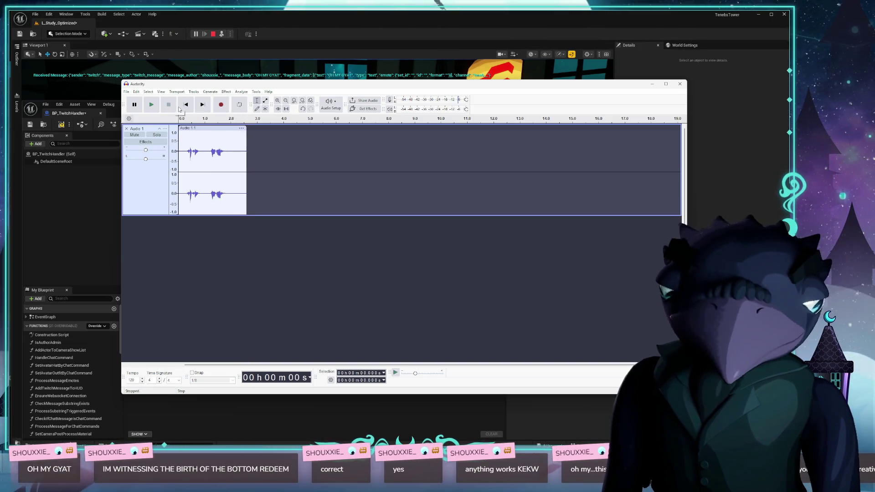
click(127, 92)
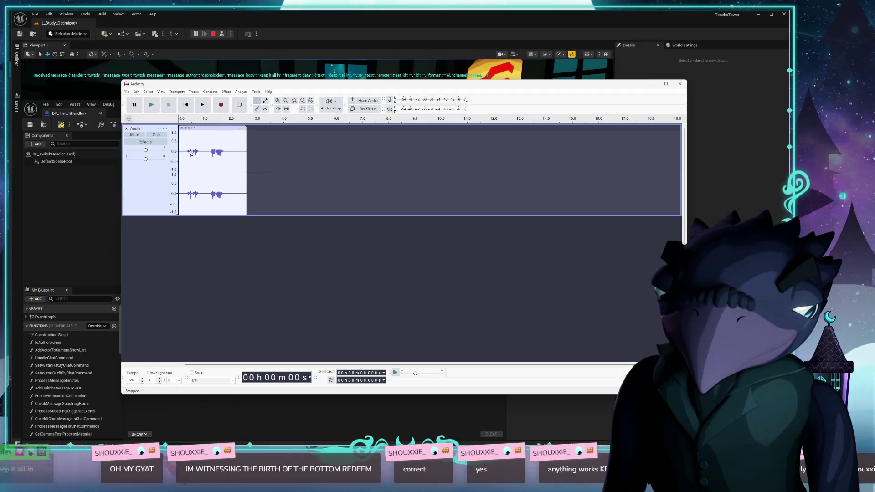
click(190, 151)
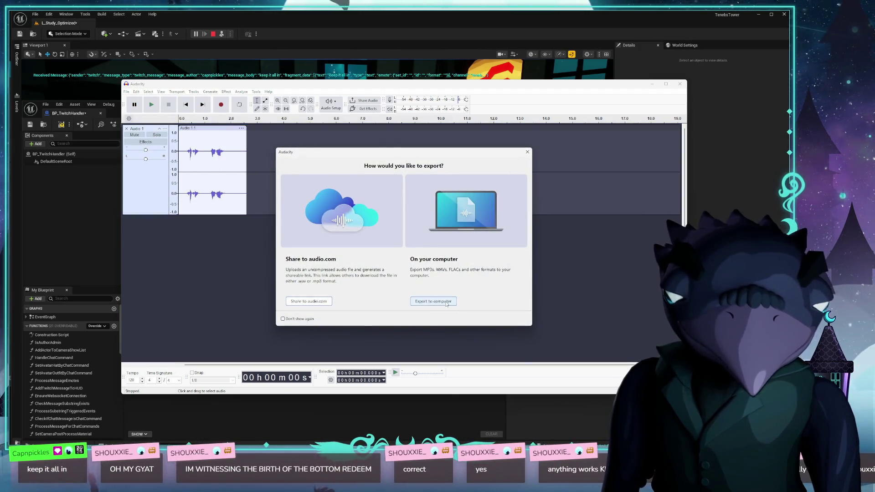
- Export the take to the Desktop as a WAV file under a new name, then delete the clip
click(433, 301)
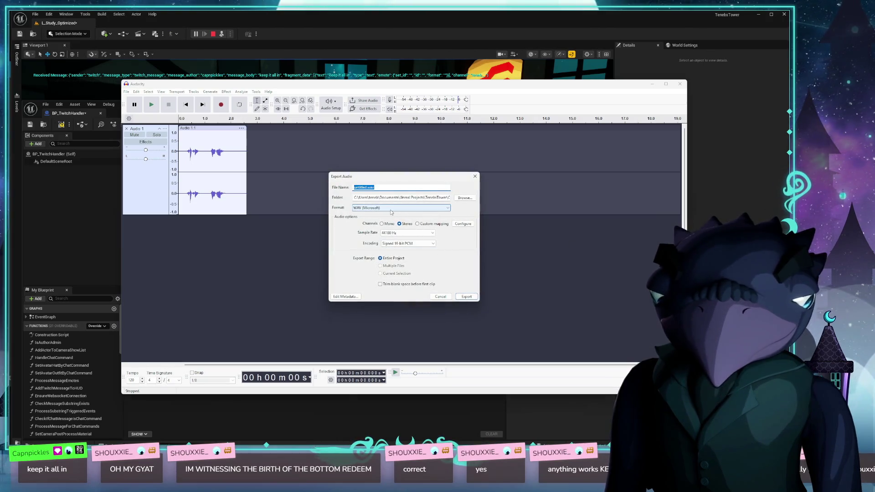
text(shouxie_bottom_teneb_01)
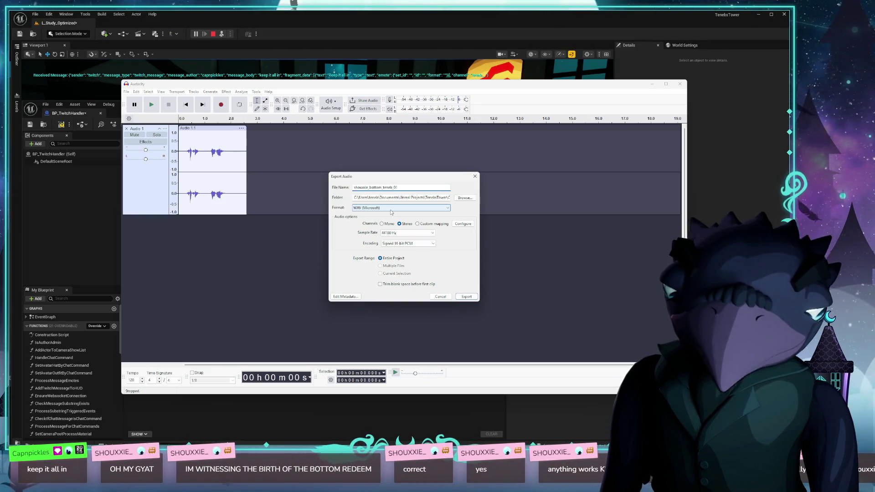
click(465, 197)
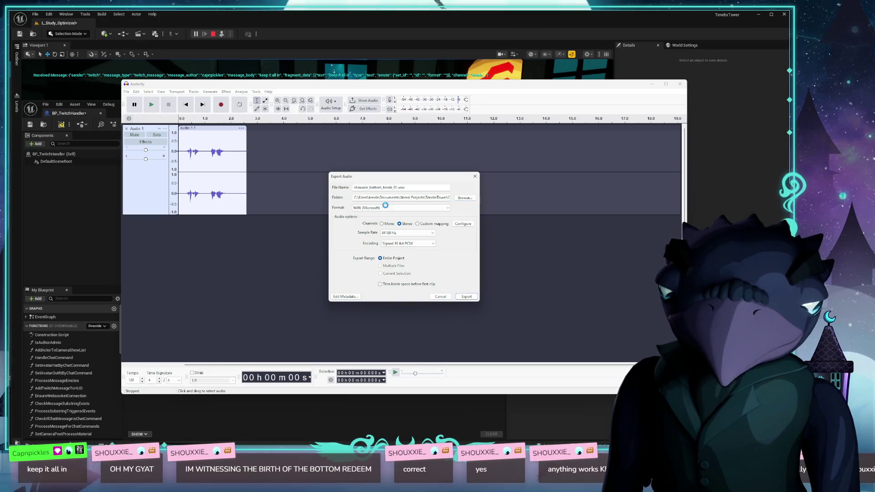
click(360, 242)
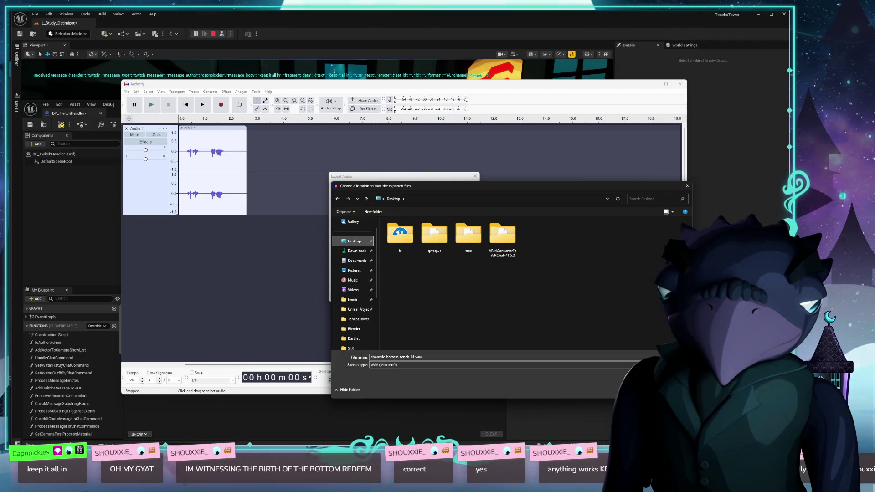
click(634, 390)
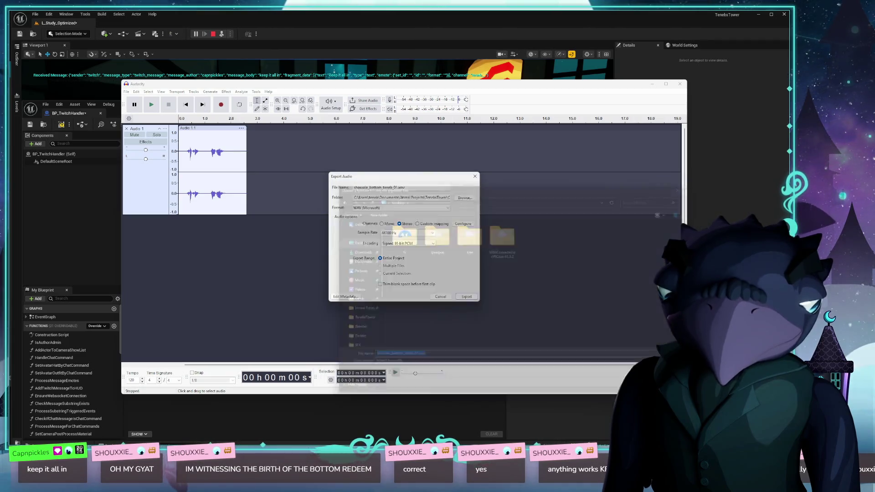
click(466, 296)
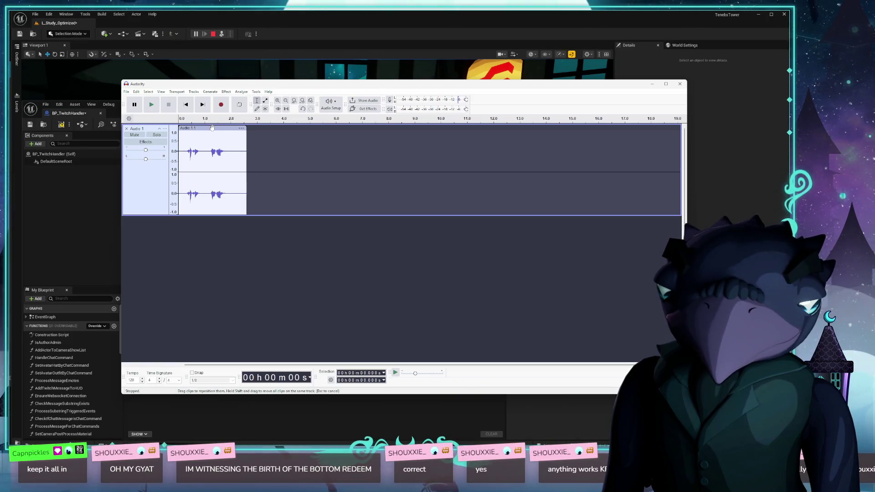
key(Delete)
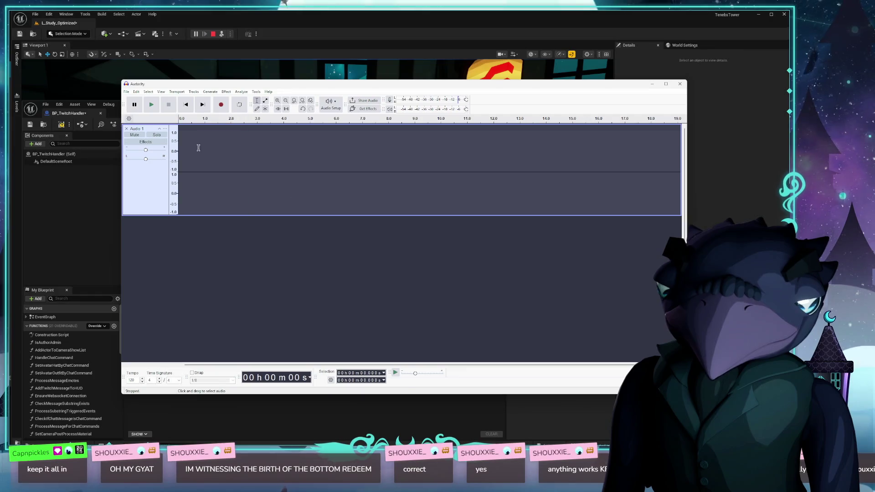
- Record a second take and start a Desktop WAV export reusing the earlier file's name
click(221, 105)
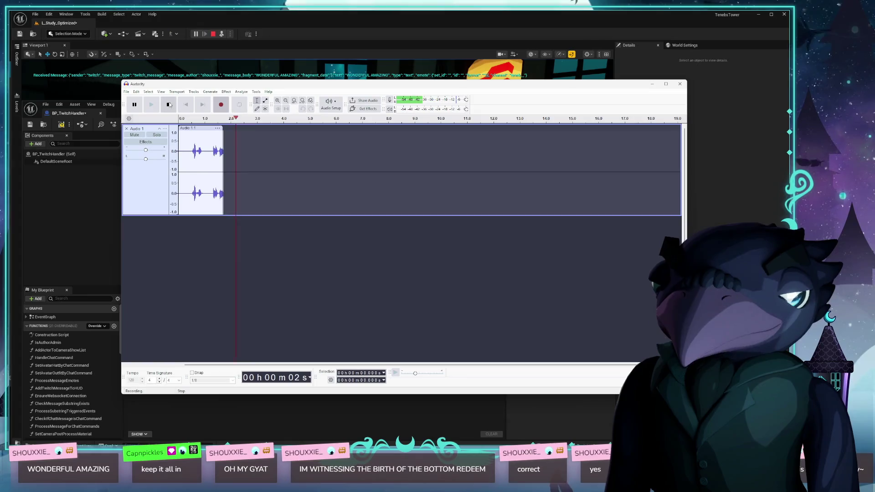
click(168, 105)
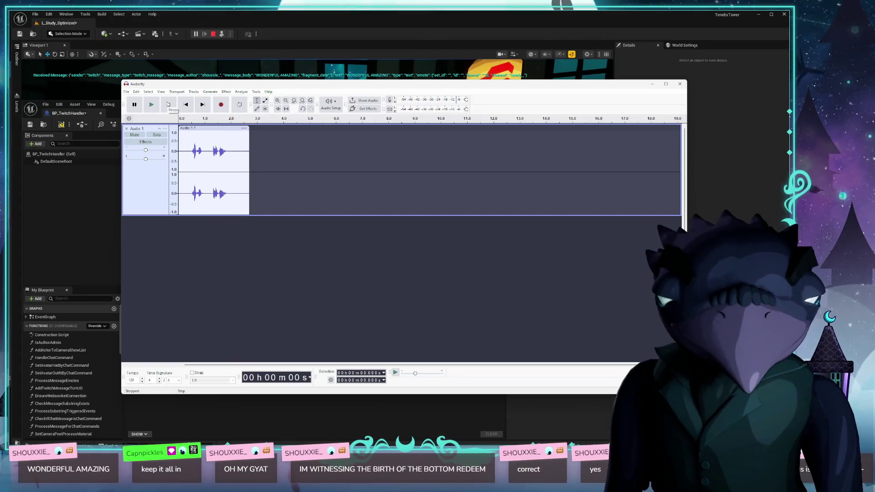
click(126, 92)
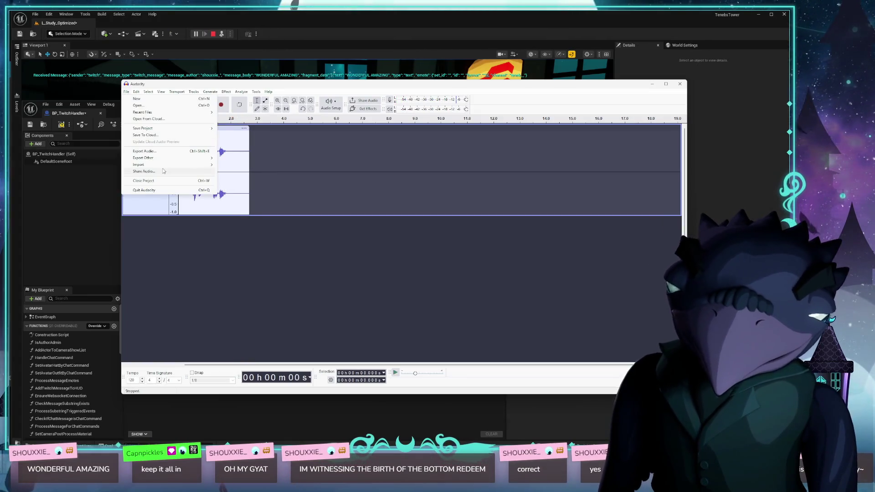
click(186, 152)
click(437, 301)
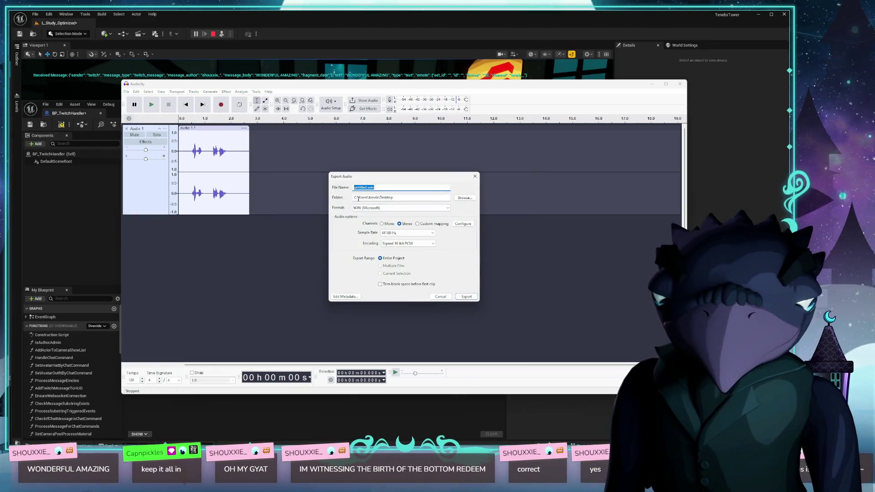
click(469, 196)
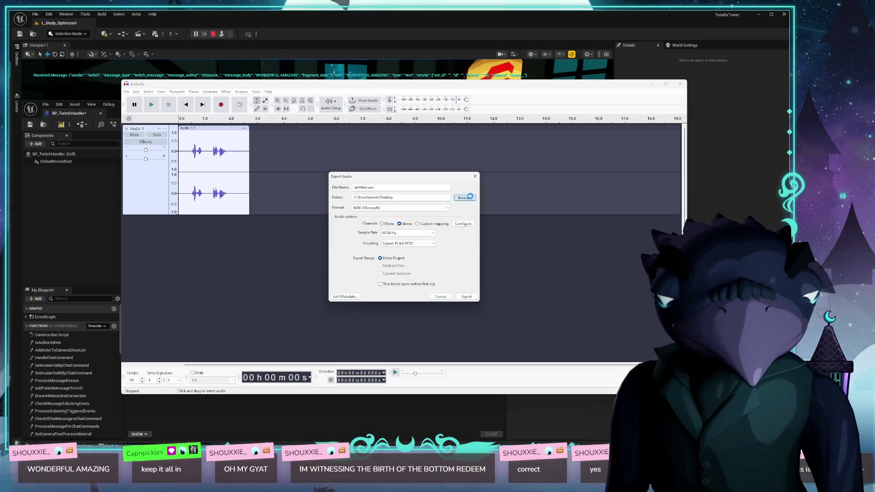
click(537, 238)
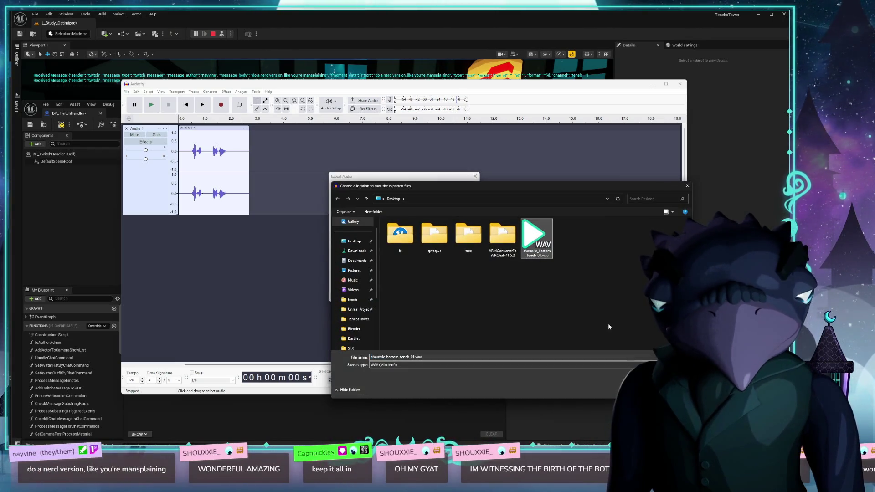
key(Return)
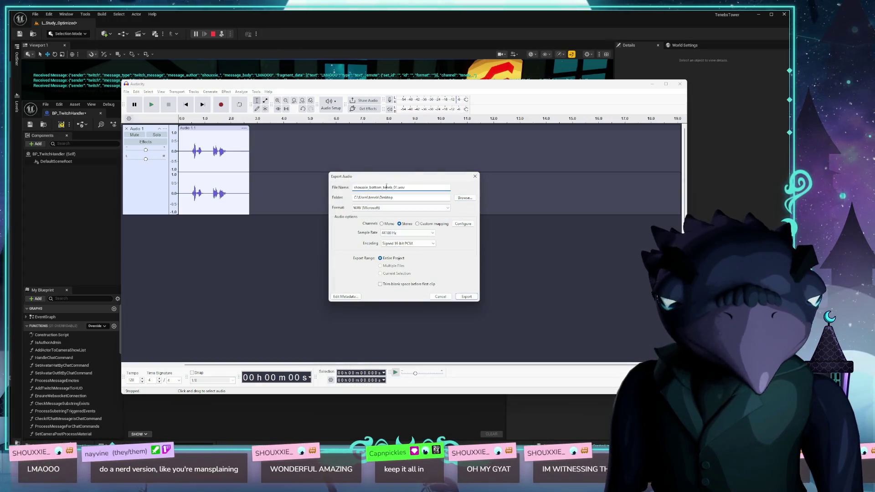
- Change the file name's take number to 02, export, and delete the clip
click(398, 187)
key(BackSpace)
text(2)
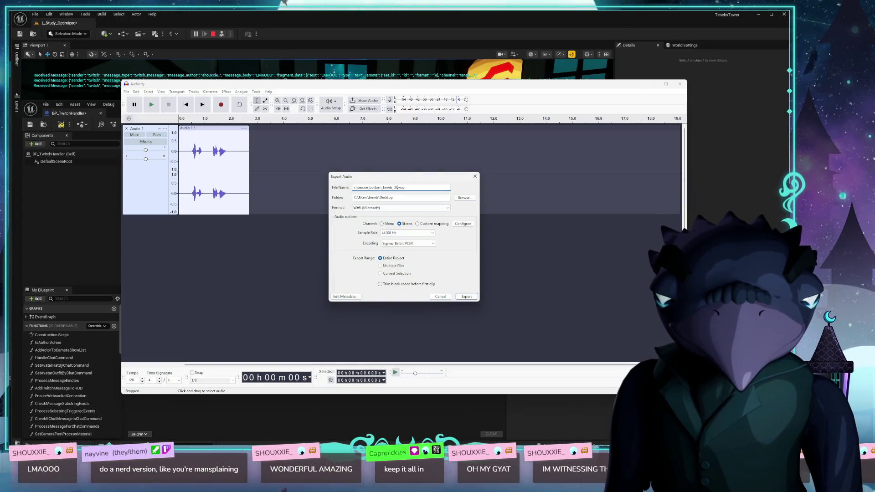
key(Return)
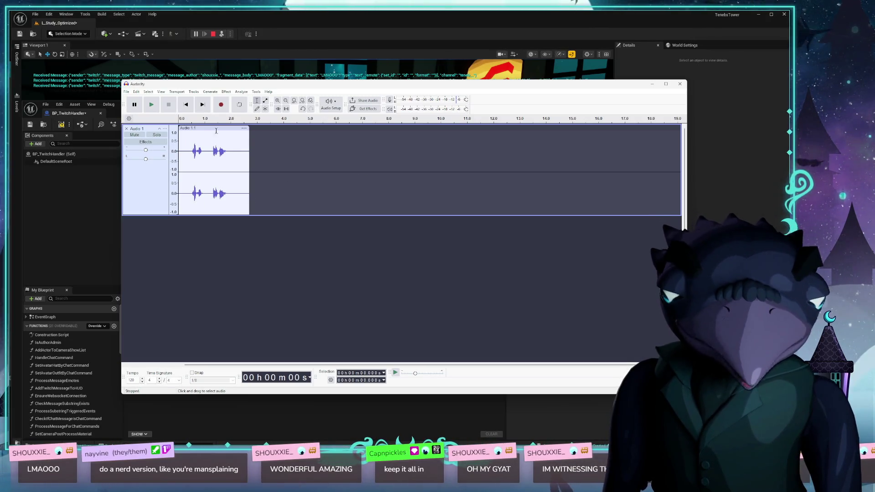
key(Delete)
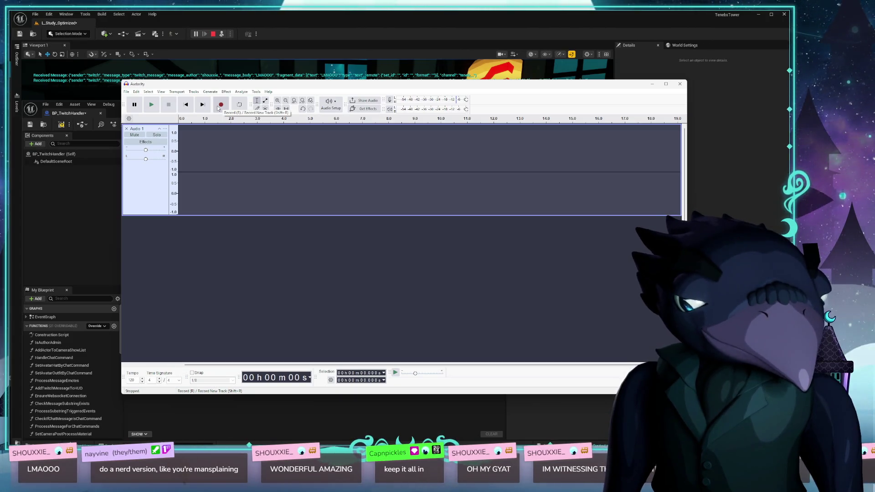
- Record a third voice take and export it to the Desktop under the next numbered WAV name
click(218, 108)
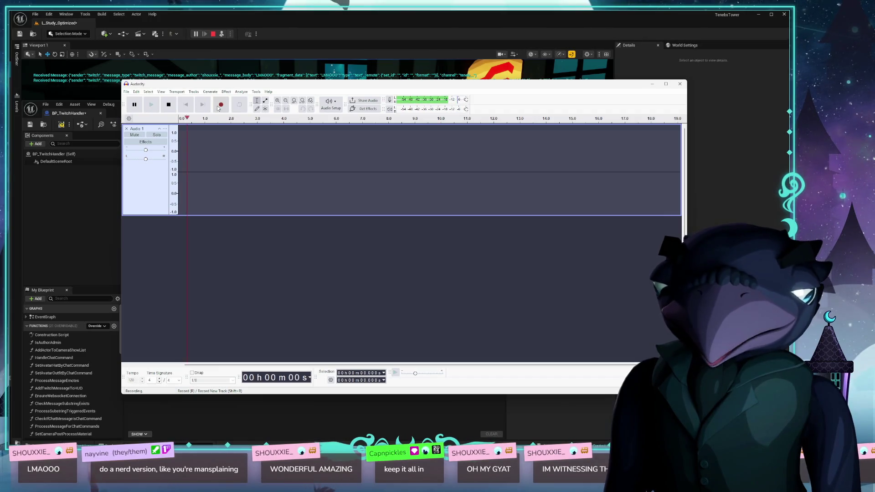
click(168, 109)
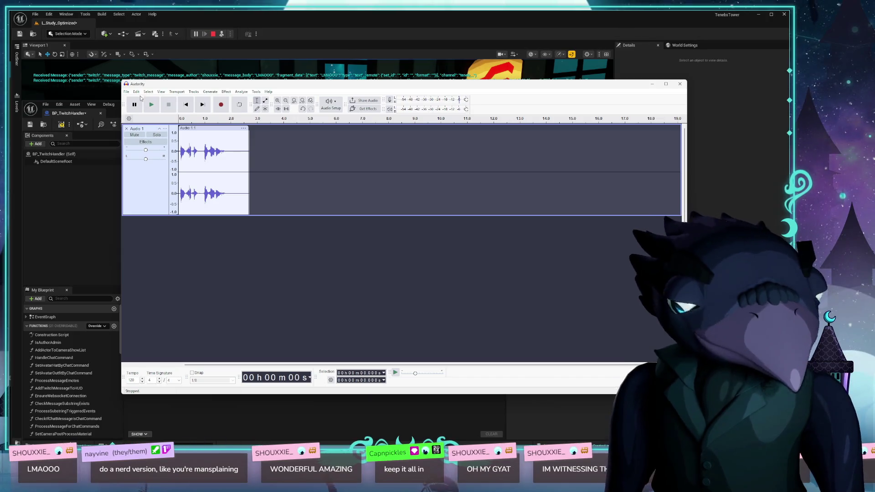
click(126, 92)
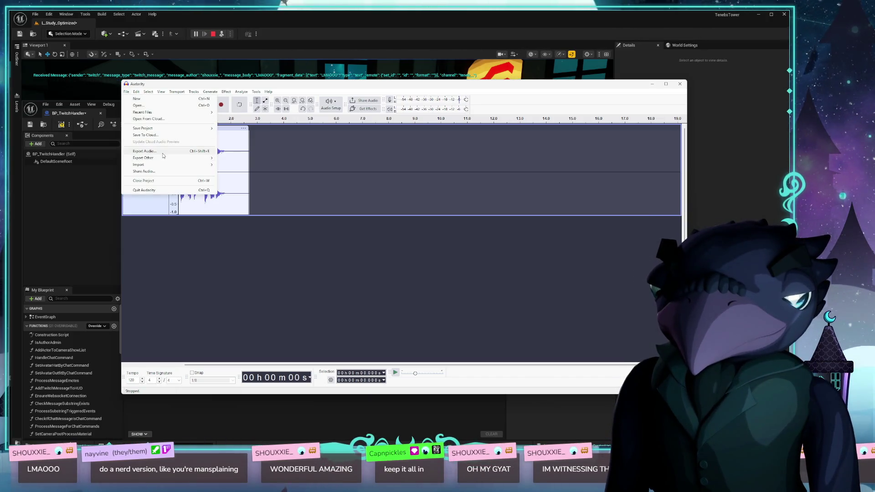
click(152, 151)
click(432, 300)
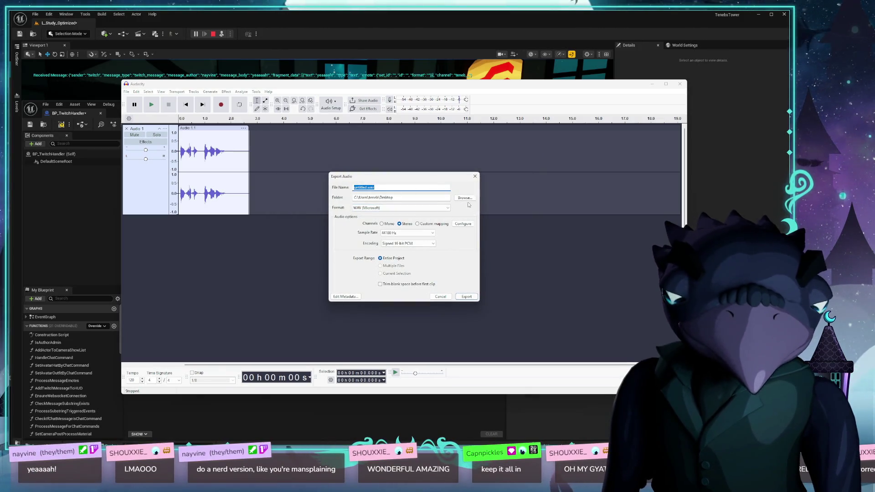
click(464, 198)
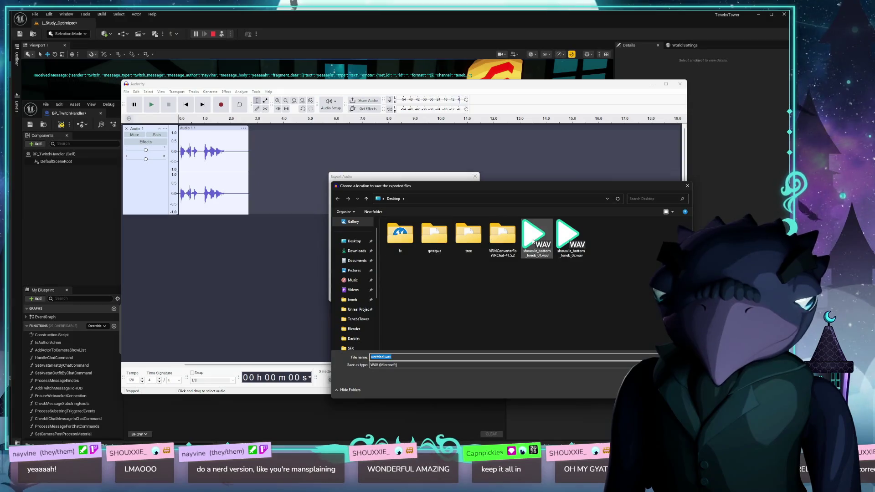
click(563, 246)
double_click(563, 246)
click(395, 187)
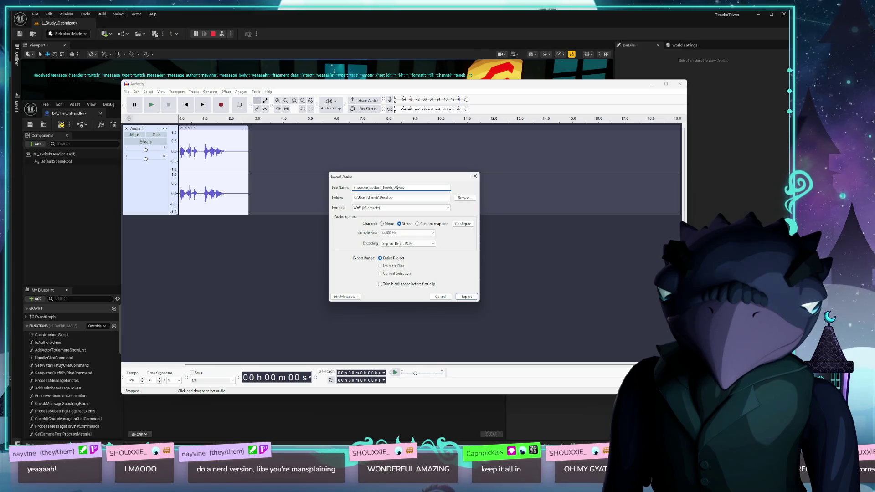
key(Return)
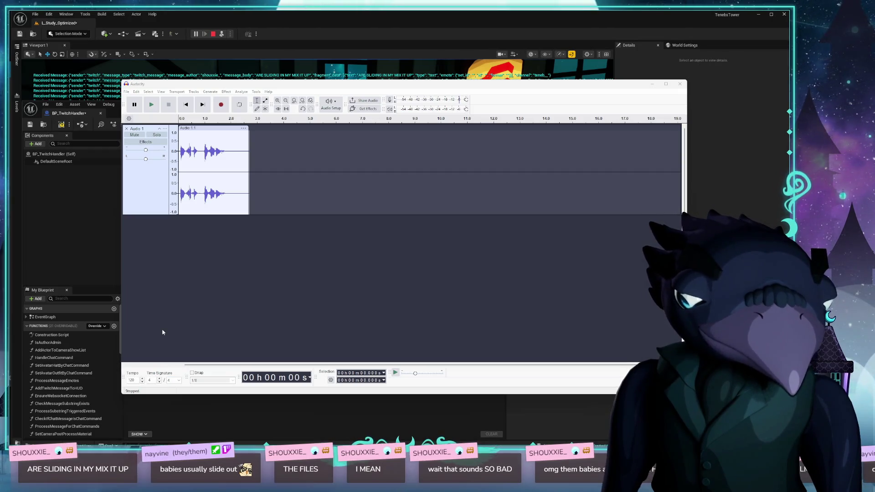
- Close Audacity, discarding the unsaved project, to return to Unreal Engine
click(563, 87)
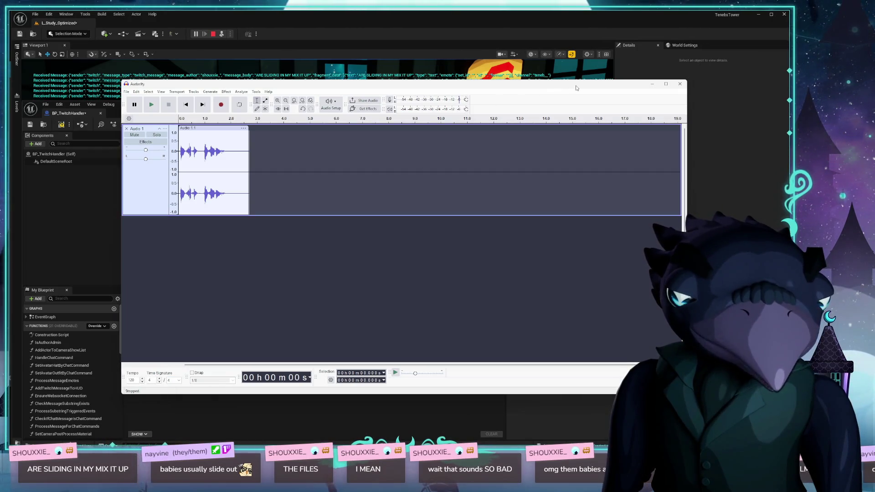
click(678, 85)
click(415, 239)
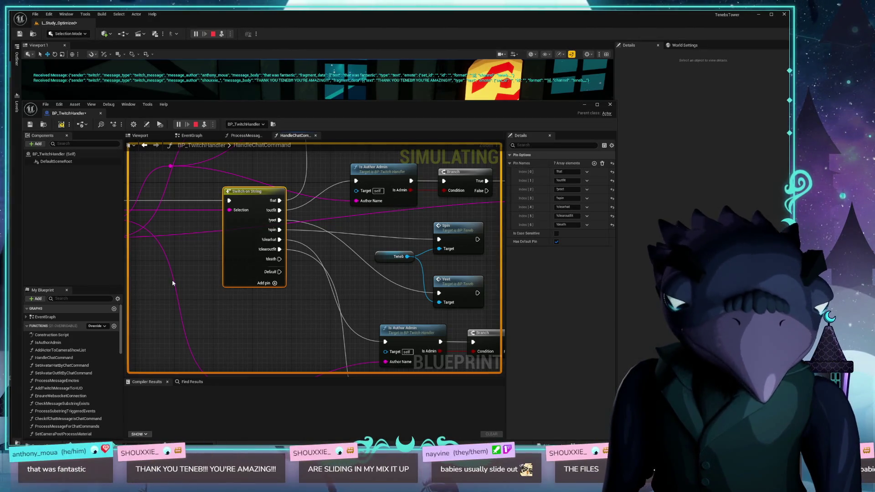
- Add an Is Author Admin node from the Switch's new case pin
mouse_move(312, 293)
mouse_down()
mouse_move(344, 246)
mouse_move(332, 289)
mouse_move(375, 250)
mouse_move(350, 354)
mouse_move(401, 354)
mouse_move(314, 248)
mouse_move(355, 228)
mouse_move(311, 210)
mouse_move(252, 354)
mouse_move(293, 297)
mouse_move(176, 229)
mouse_move(233, 262)
mouse_move(270, 300)
mouse_up()
drag(294, 269, 280, 285)
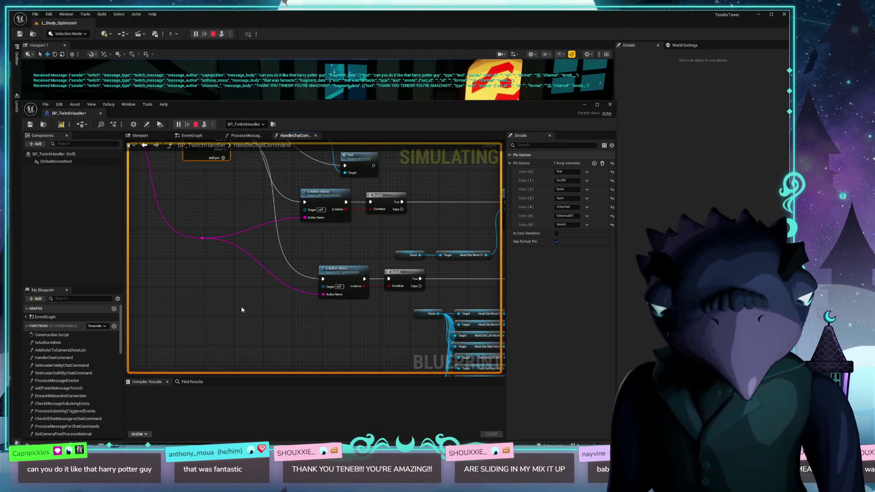
scroll(241, 310, down, 1)
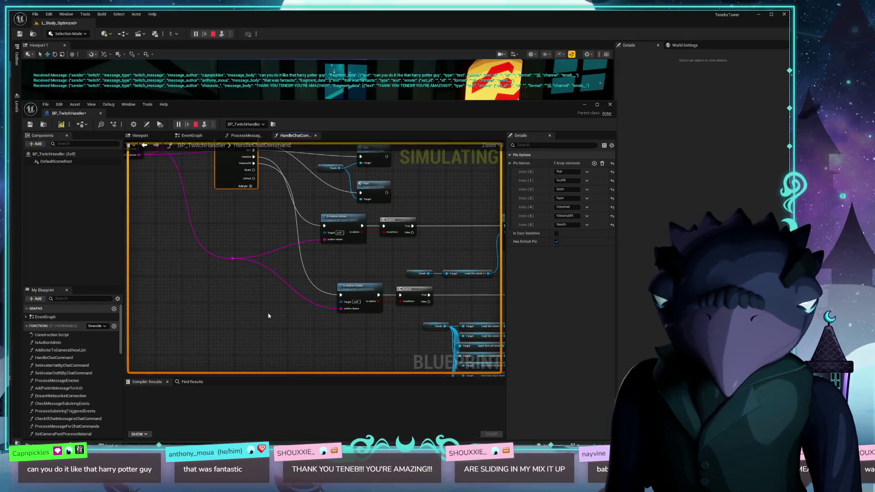
mouse_move(254, 178)
mouse_down()
mouse_move(256, 238)
mouse_move(300, 338)
mouse_move(296, 264)
mouse_move(330, 272)
mouse_move(326, 264)
mouse_up()
text(isauthor)
key(Return)
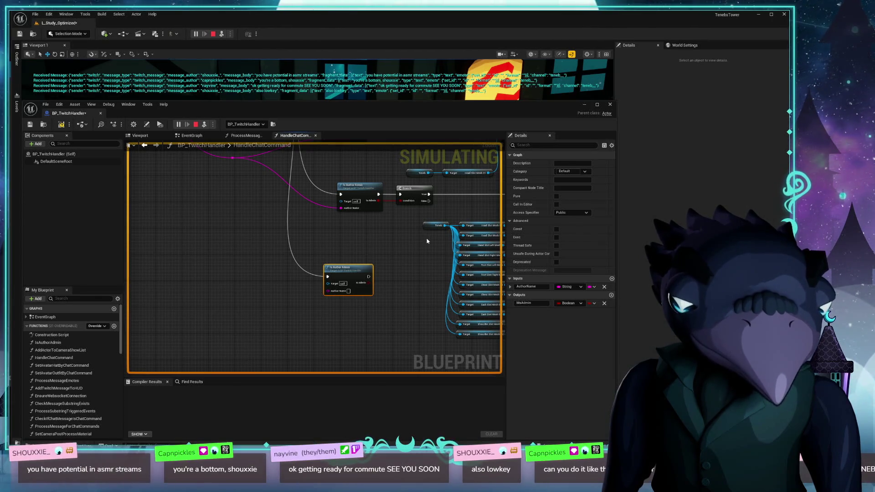
- Wire the message's Author Name into the new Is Author Admin check
mouse_move(381, 248)
mouse_down()
mouse_move(371, 217)
mouse_move(387, 317)
mouse_up()
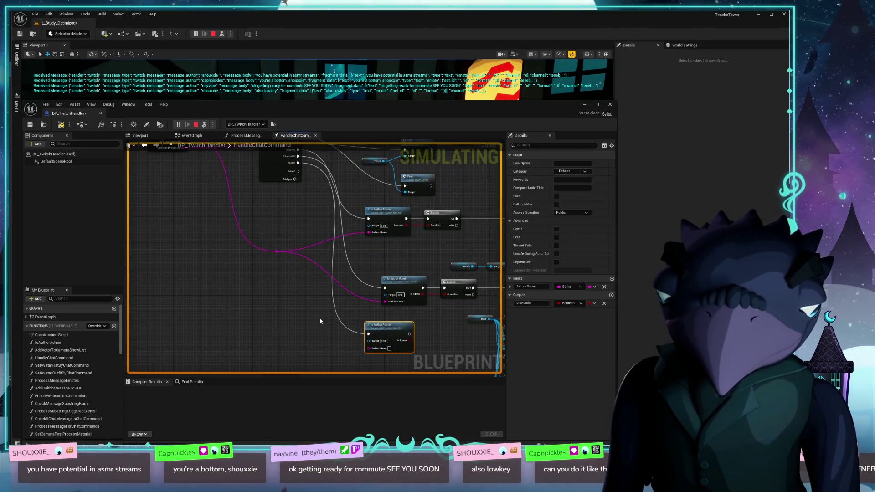
drag(320, 321, 332, 299)
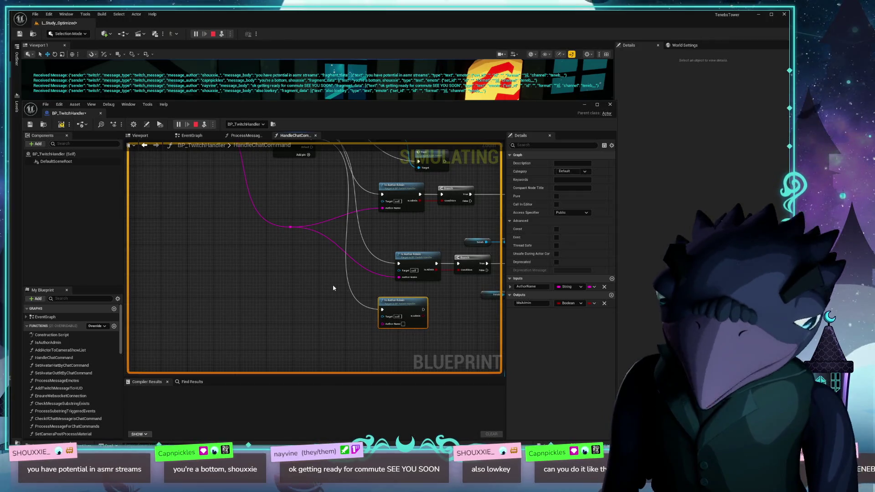
mouse_move(358, 293)
mouse_down()
mouse_move(321, 279)
mouse_move(294, 236)
mouse_up()
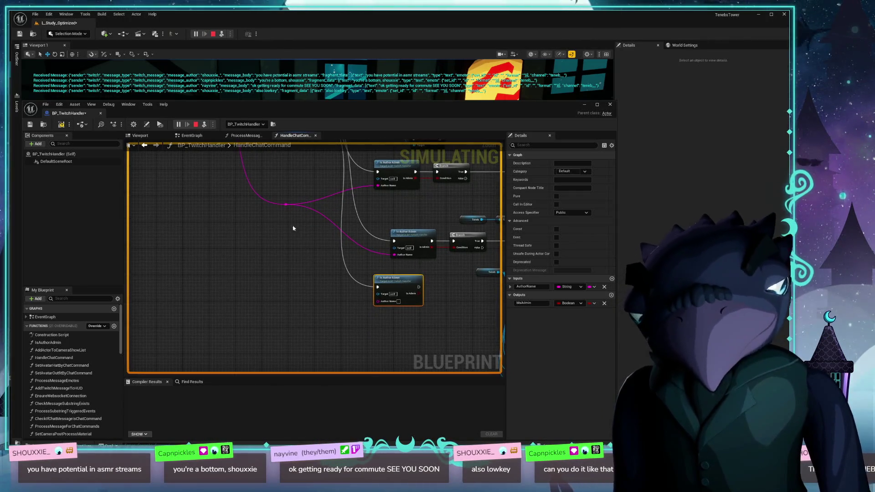
mouse_move(286, 204)
mouse_down()
mouse_move(379, 313)
mouse_move(378, 302)
mouse_up()
mouse_move(378, 301)
mouse_down()
mouse_move(303, 312)
mouse_move(320, 289)
mouse_move(357, 289)
mouse_up()
scroll(360, 285, up, 2)
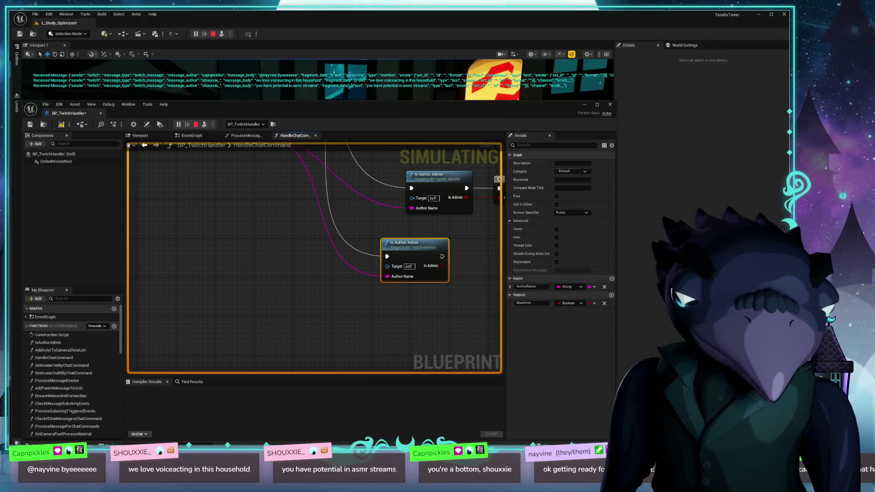
mouse_move(467, 281)
mouse_down()
mouse_move(365, 322)
mouse_move(303, 323)
mouse_move(337, 319)
mouse_move(331, 257)
mouse_move(285, 241)
mouse_move(215, 263)
mouse_move(263, 238)
mouse_move(320, 259)
mouse_move(219, 269)
mouse_move(306, 292)
mouse_move(295, 294)
mouse_move(359, 283)
mouse_up()
- Add a Play Sound 2D node on the Branch's True output playing kefka_laugh
text(plays)
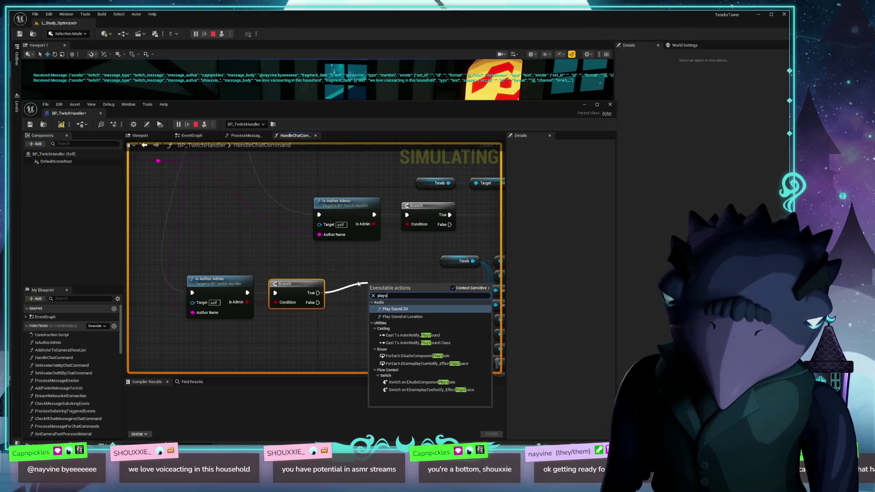
key(Return)
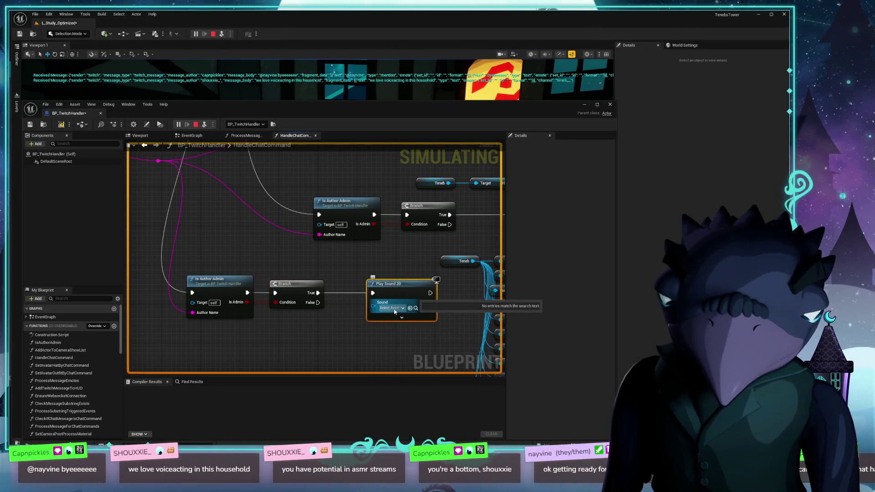
click(393, 308)
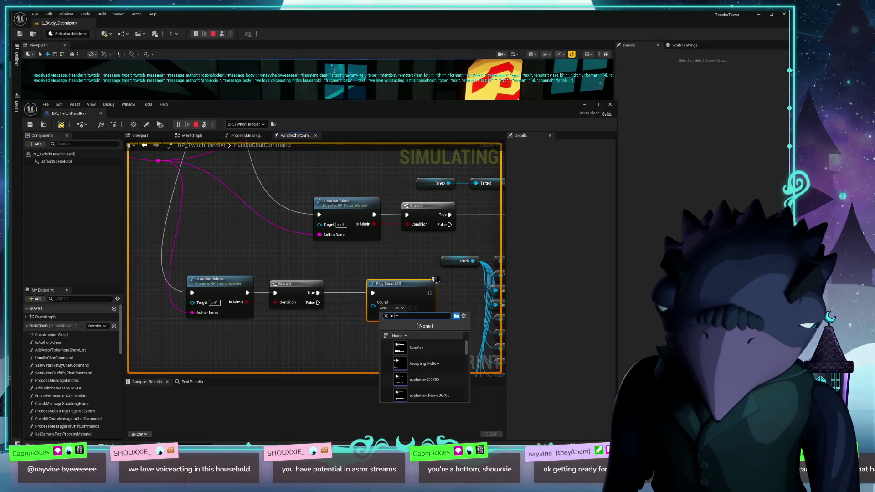
click(399, 351)
- Tidy the layout, moving Play Sound 2D and the three new nodes down and left
mouse_move(399, 357)
mouse_down()
mouse_move(355, 306)
mouse_move(346, 257)
mouse_move(417, 314)
mouse_up()
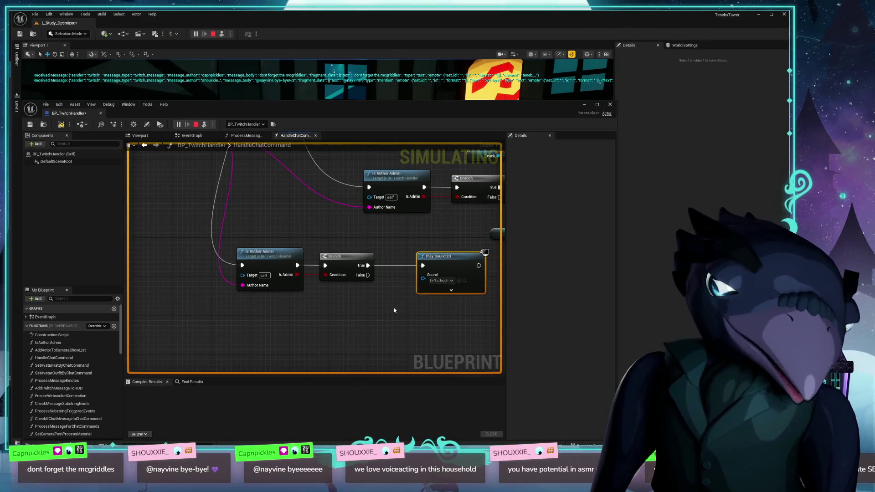
scroll(337, 306, down, 4)
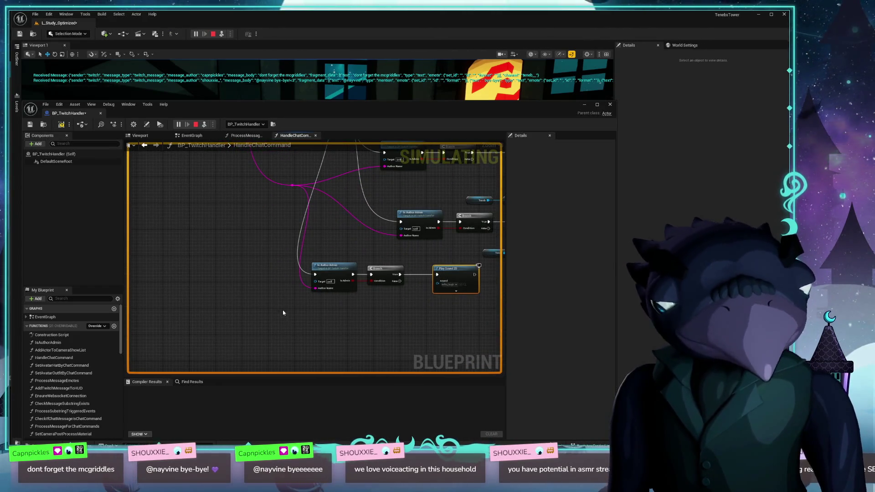
drag(289, 317, 287, 279)
drag(303, 248, 286, 308)
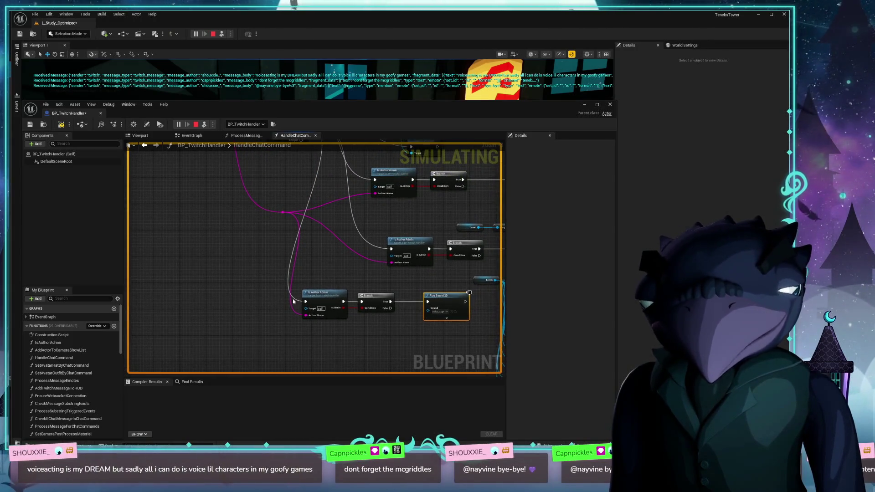
drag(449, 304, 432, 305)
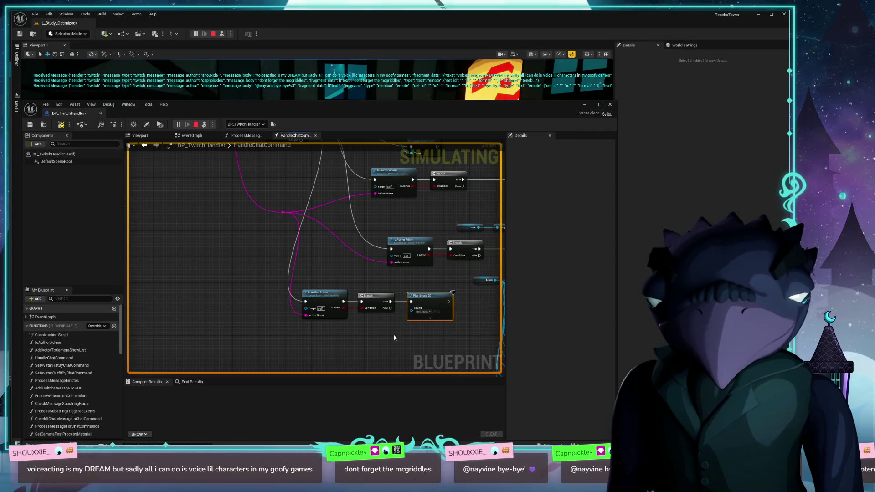
mouse_move(453, 332)
mouse_down()
mouse_move(282, 279)
mouse_move(302, 205)
mouse_move(269, 252)
mouse_up()
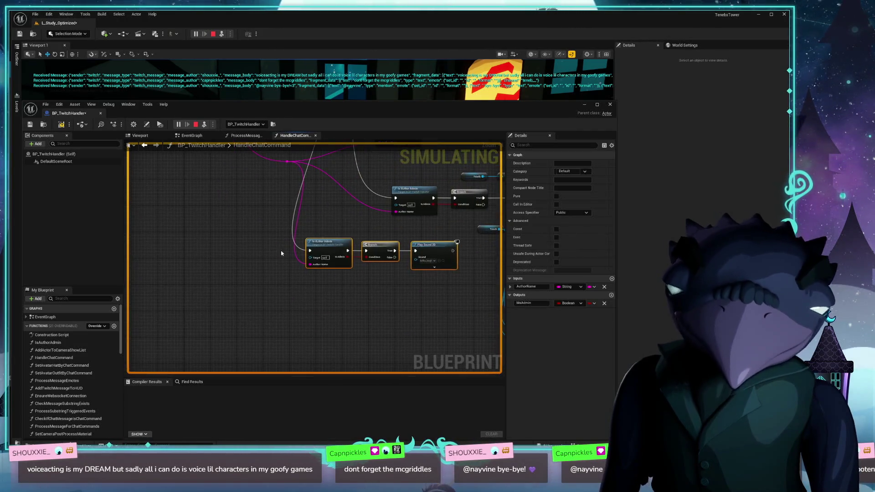
mouse_move(333, 244)
mouse_down()
mouse_move(318, 257)
mouse_move(322, 239)
mouse_up()
click(322, 309)
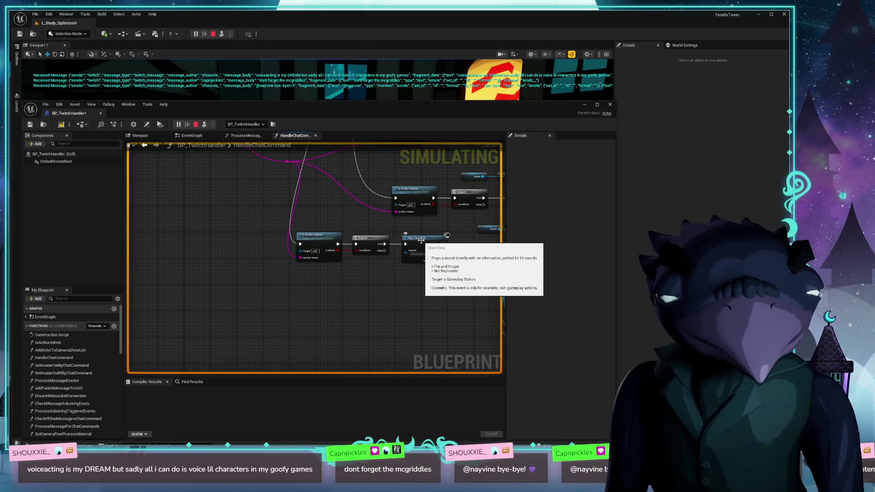
drag(377, 290, 372, 276)
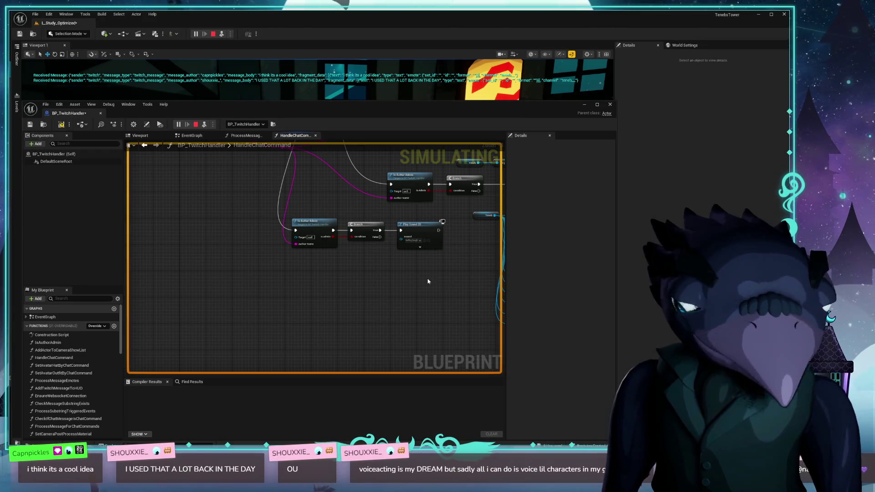
- Box-select the admin-check, Branch and Play Sound 2D nodes and shift them right beside the other command chains
scroll(428, 282, up, 3)
mouse_move(430, 318)
mouse_down()
mouse_move(219, 235)
mouse_move(262, 170)
mouse_move(399, 313)
mouse_move(372, 260)
mouse_move(298, 258)
mouse_move(311, 273)
mouse_up()
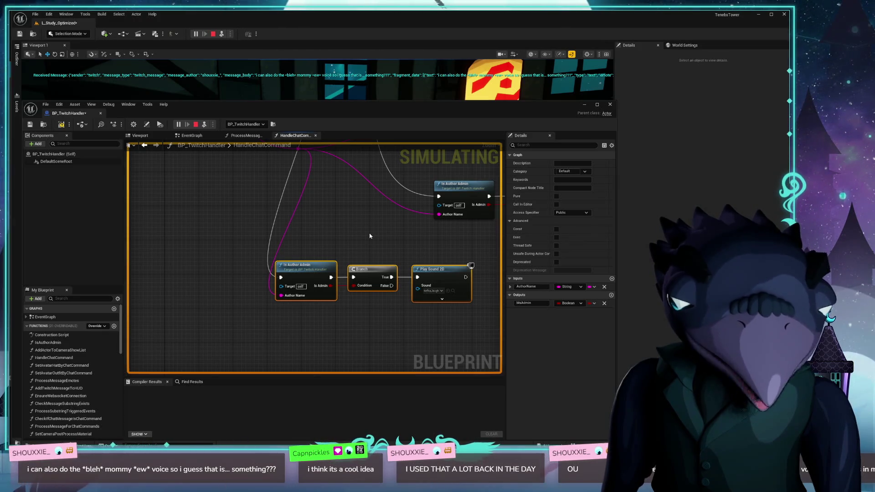
drag(378, 288, 316, 250)
mouse_move(414, 211)
mouse_down()
mouse_move(346, 264)
mouse_move(212, 274)
mouse_up()
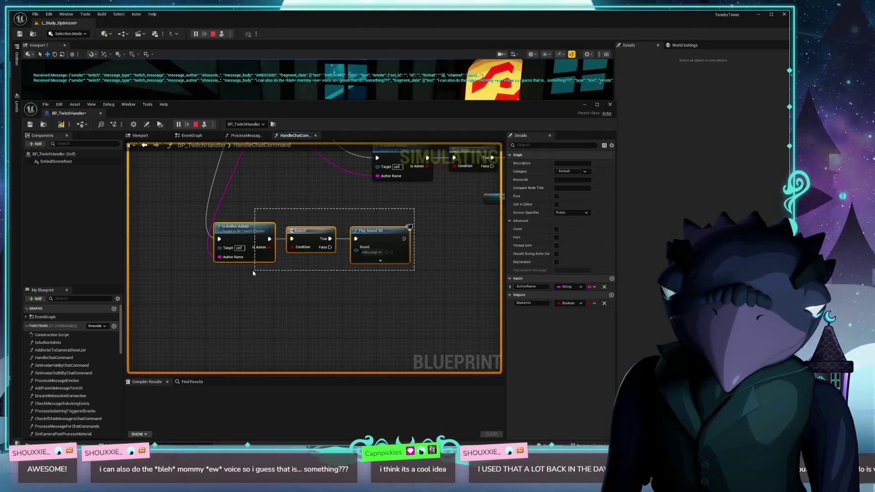
drag(255, 234, 301, 234)
click(338, 299)
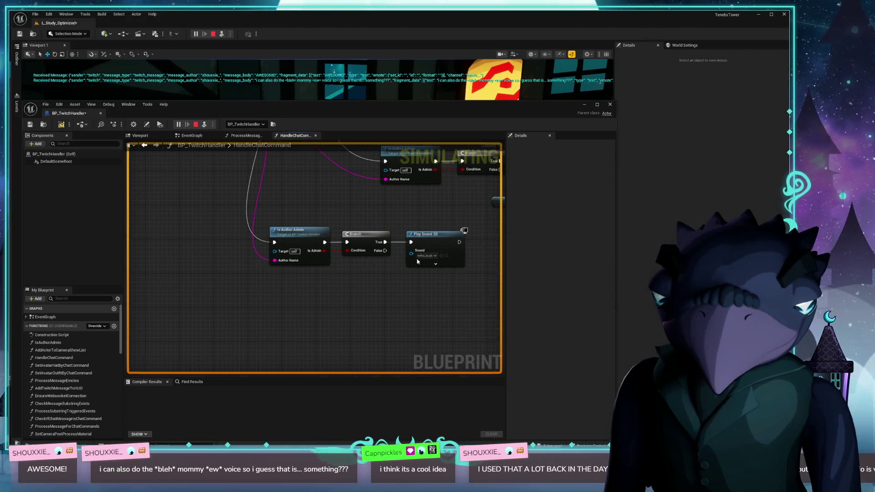
- Nudge Branch and Play Sound 2D slightly left to align them, then compile the Blueprint
scroll(339, 219, down, 3)
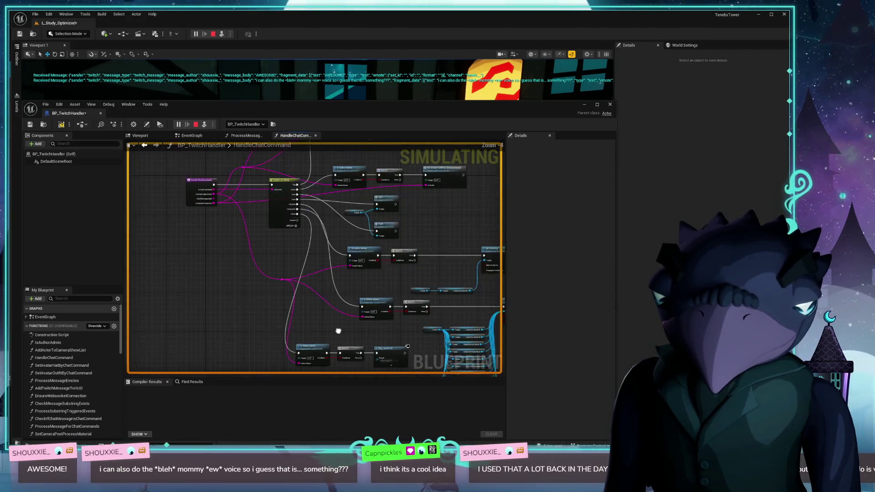
scroll(292, 274, up, 4)
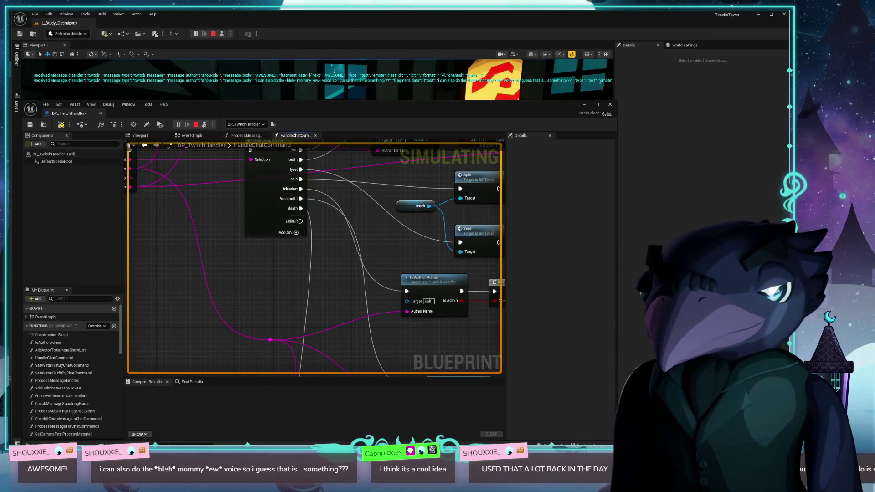
scroll(237, 268, down, 2)
scroll(195, 230, up, 2)
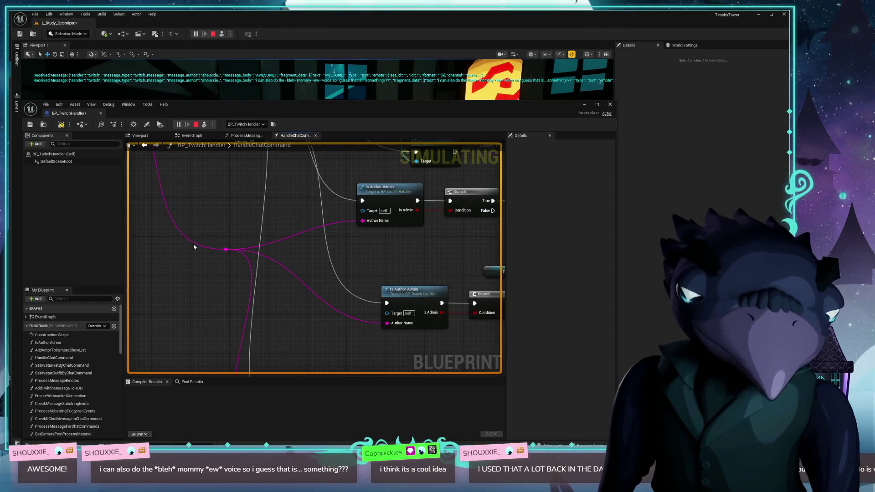
scroll(195, 230, down, 2)
scroll(235, 296, up, 2)
mouse_move(240, 215)
mouse_down()
mouse_move(235, 312)
mouse_move(223, 162)
mouse_up()
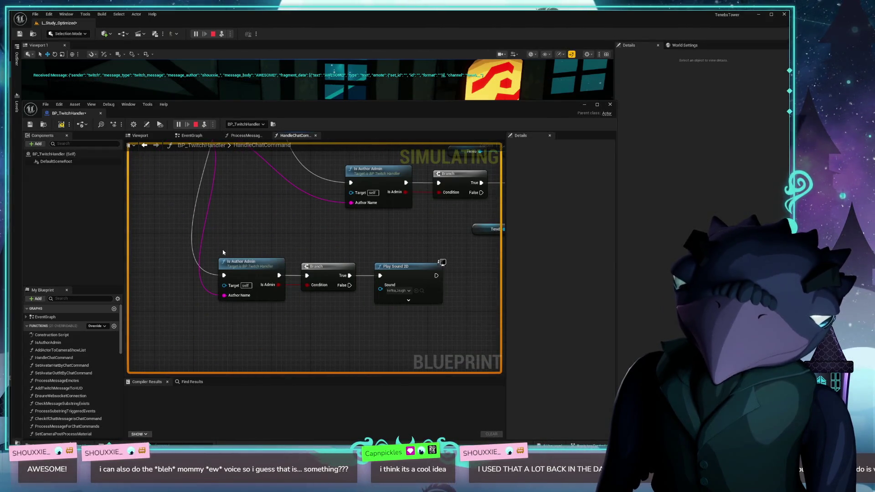
drag(223, 252, 251, 217)
drag(343, 228, 338, 228)
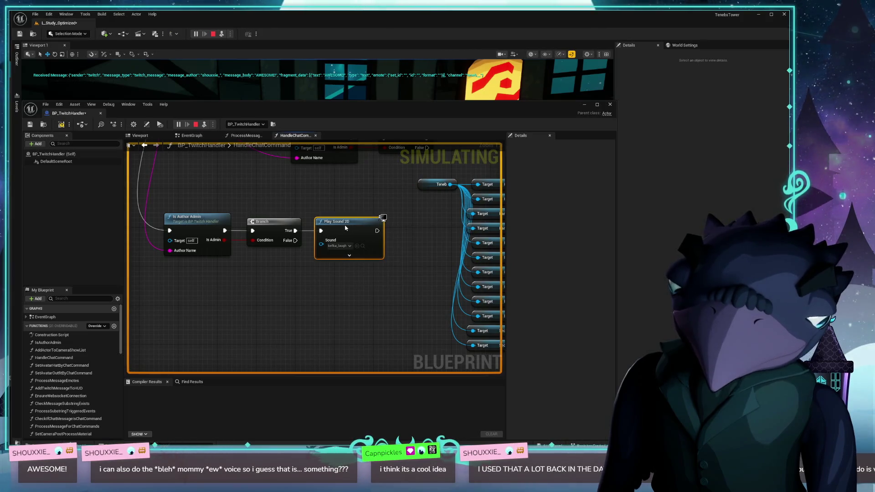
drag(275, 229, 270, 229)
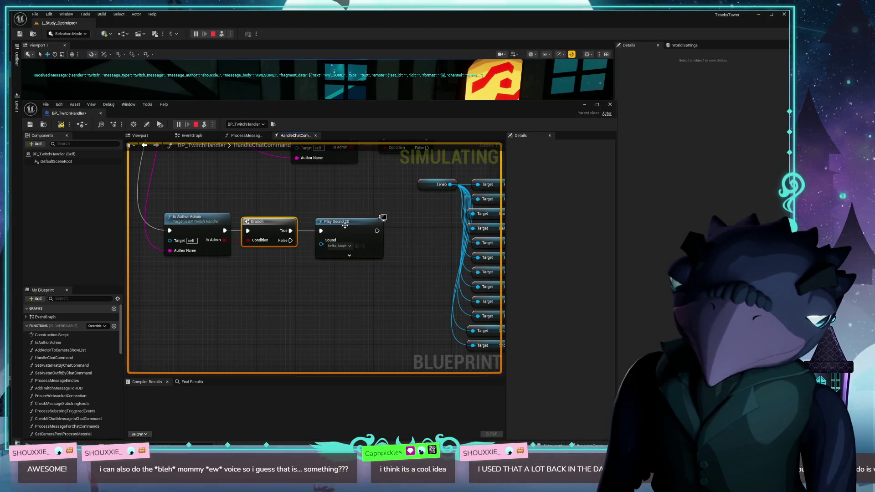
drag(349, 225, 343, 224)
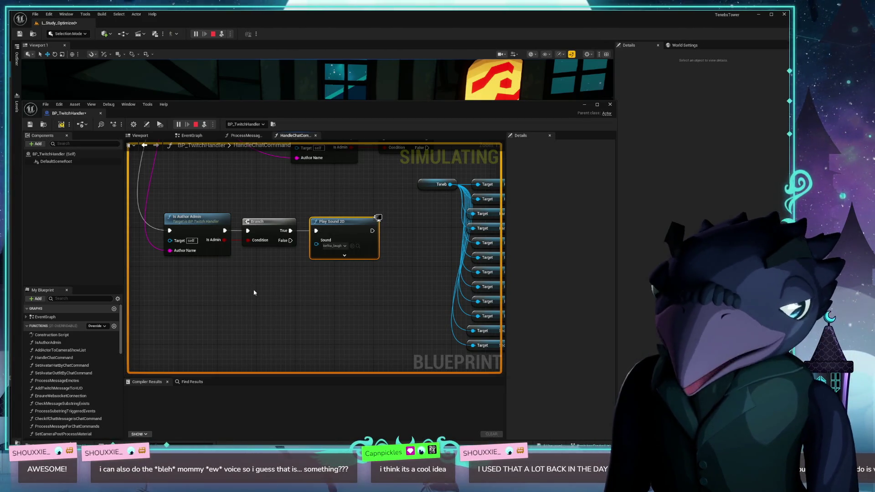
click(63, 126)
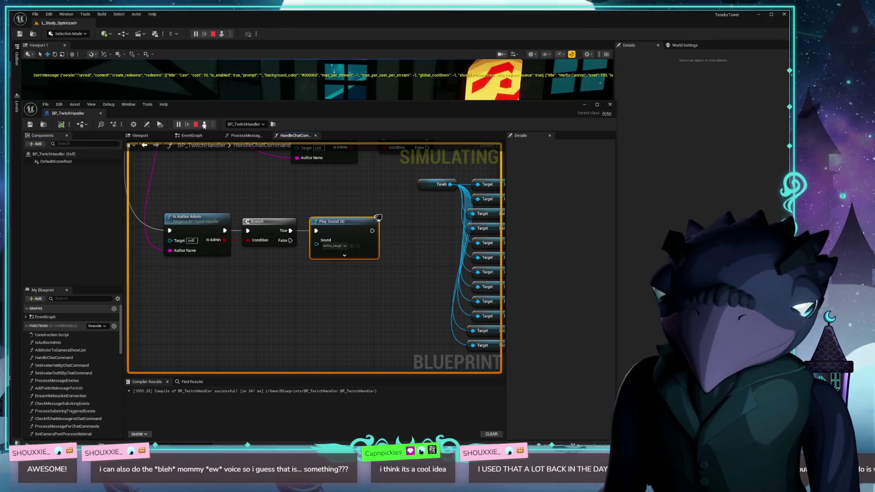
- Stop the simulation, close the Blueprint editor, focus the viewport on the TV and select the Skybox
click(196, 126)
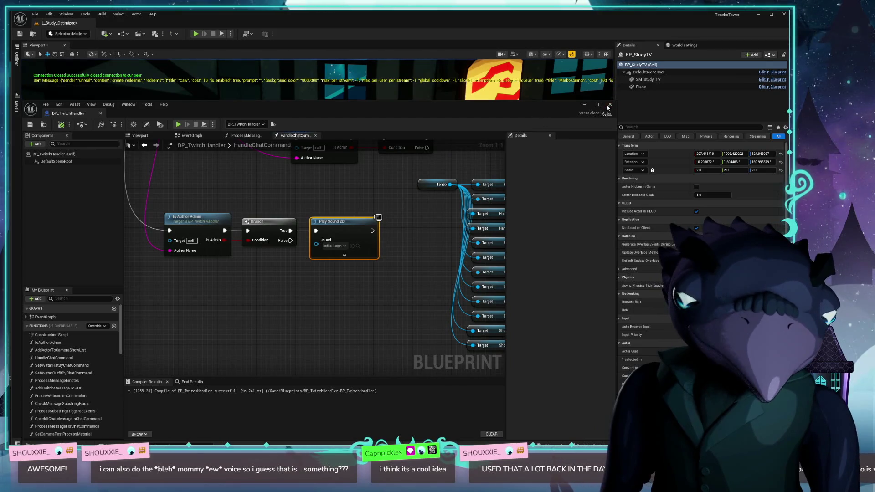
click(610, 104)
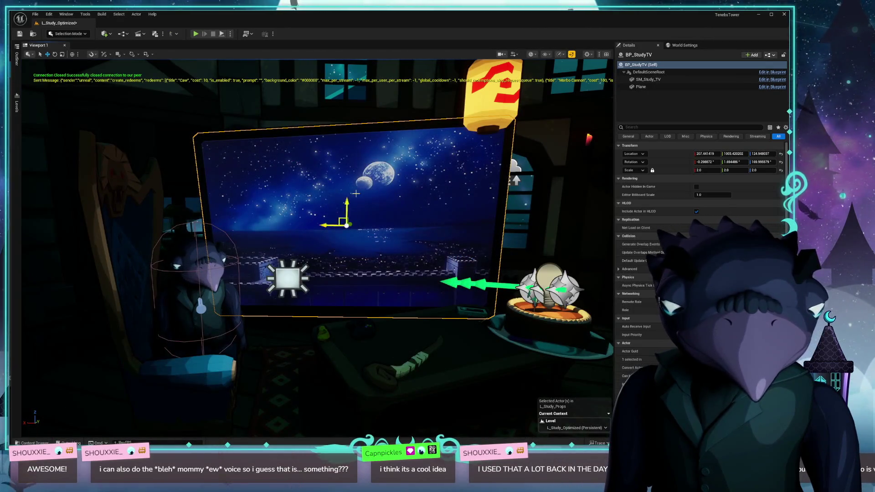
key(f)
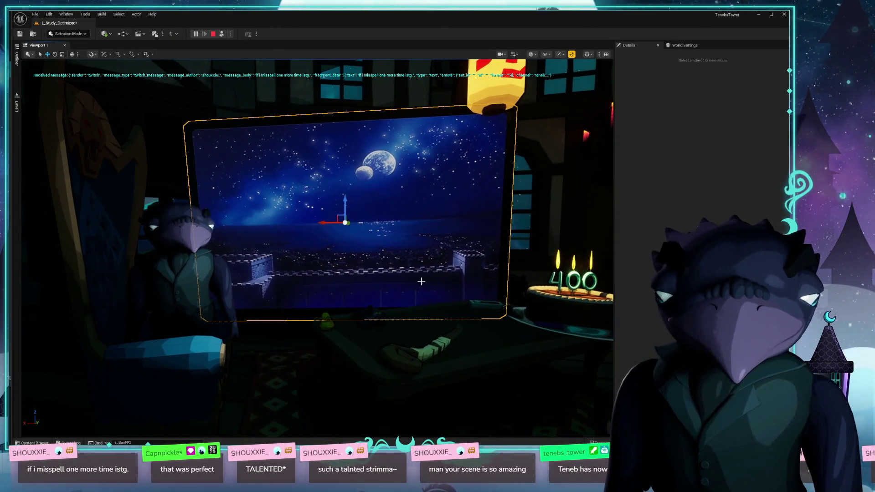
click(526, 205)
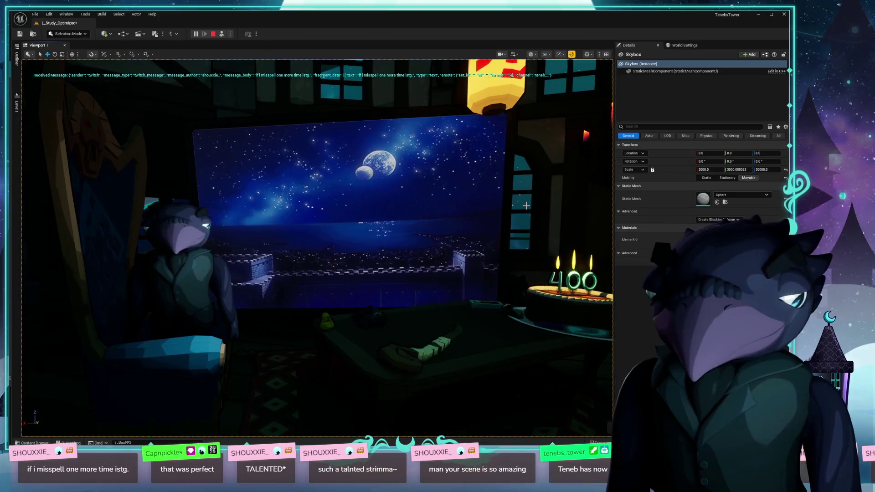